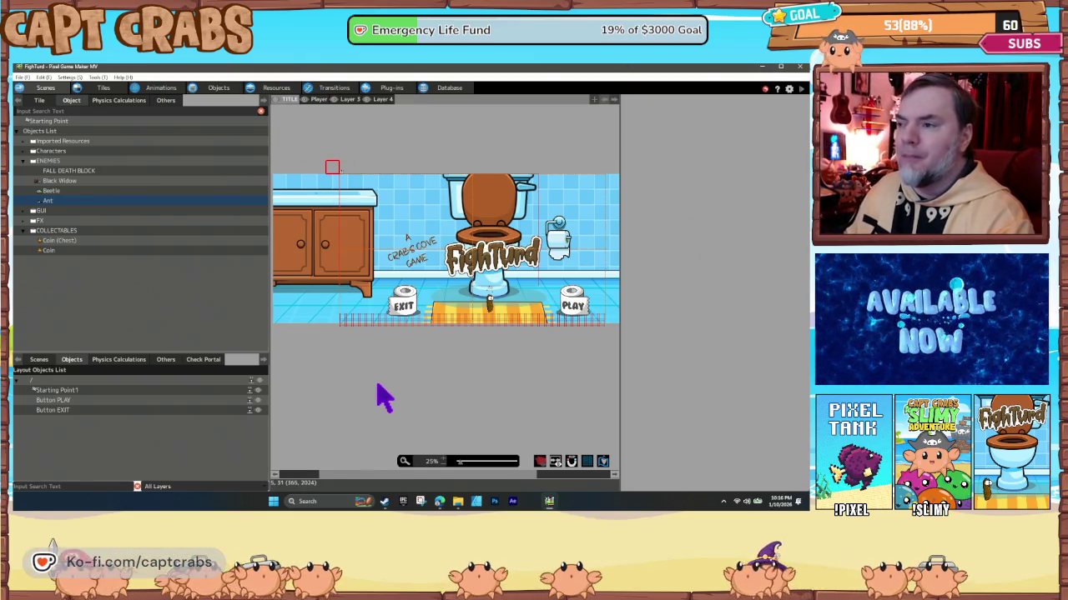
Open 'menu scene' from the Scenes list for editing.
click(40, 362)
click(75, 362)
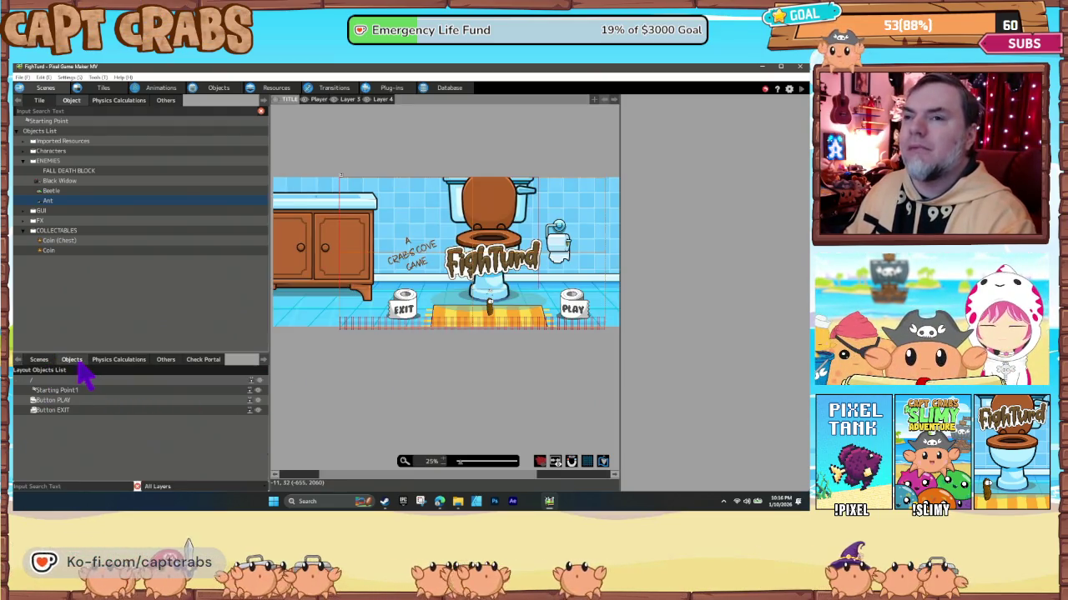
click(41, 361)
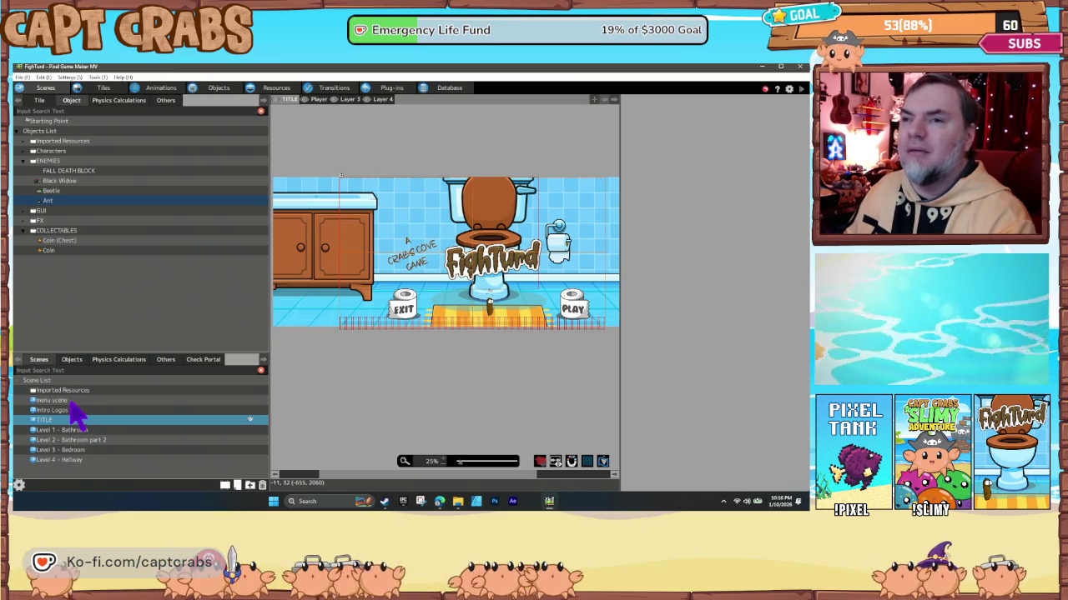
click(71, 402)
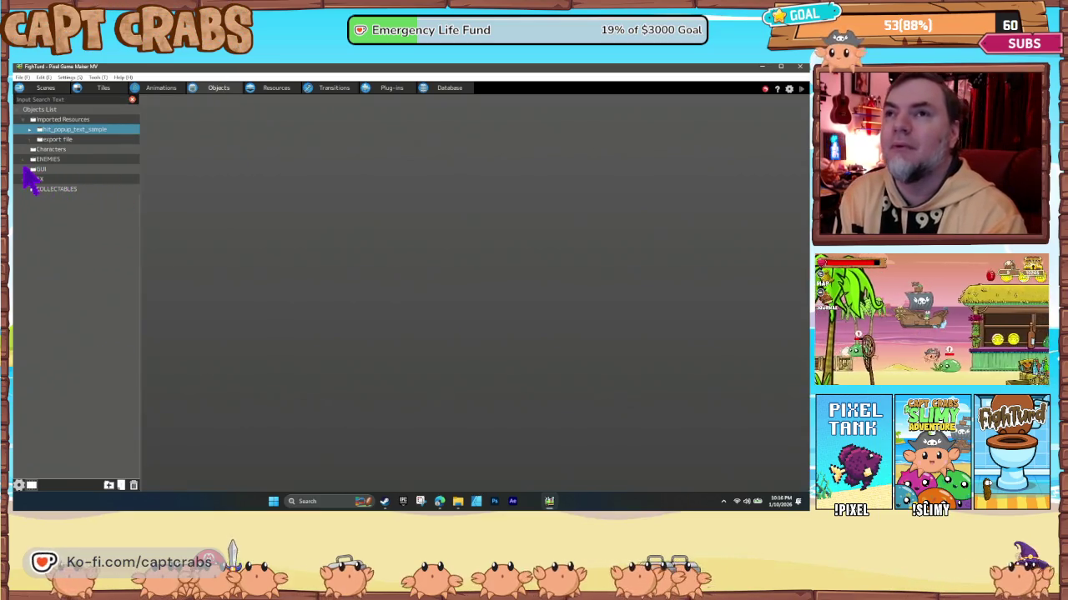
Expand the GUI objects folder and view its settings without making changes.
click(26, 169)
double_click(28, 170)
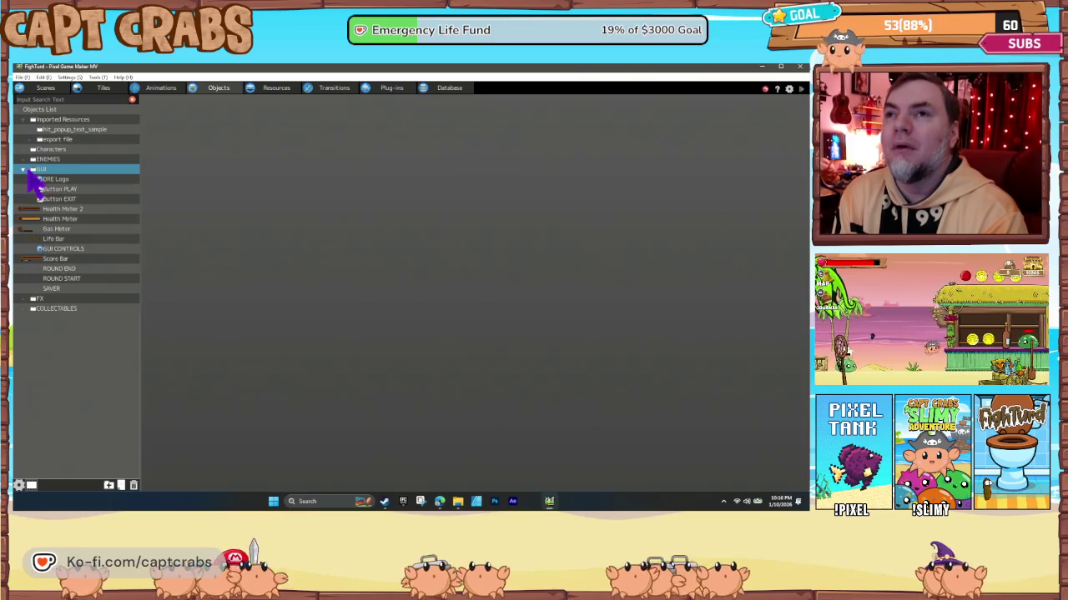
right_click(47, 173)
click(89, 202)
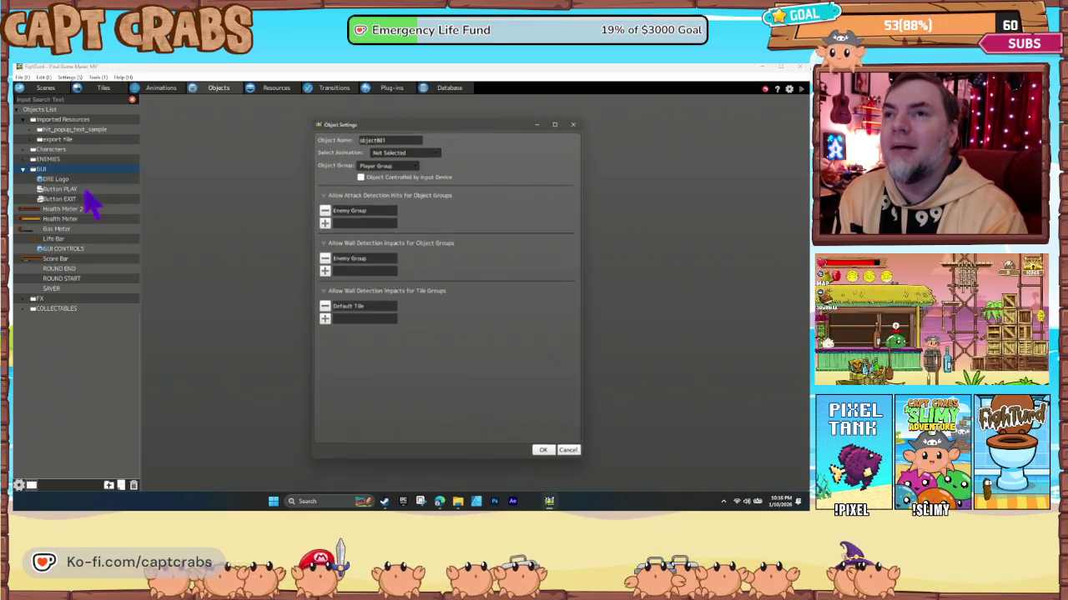
click(573, 458)
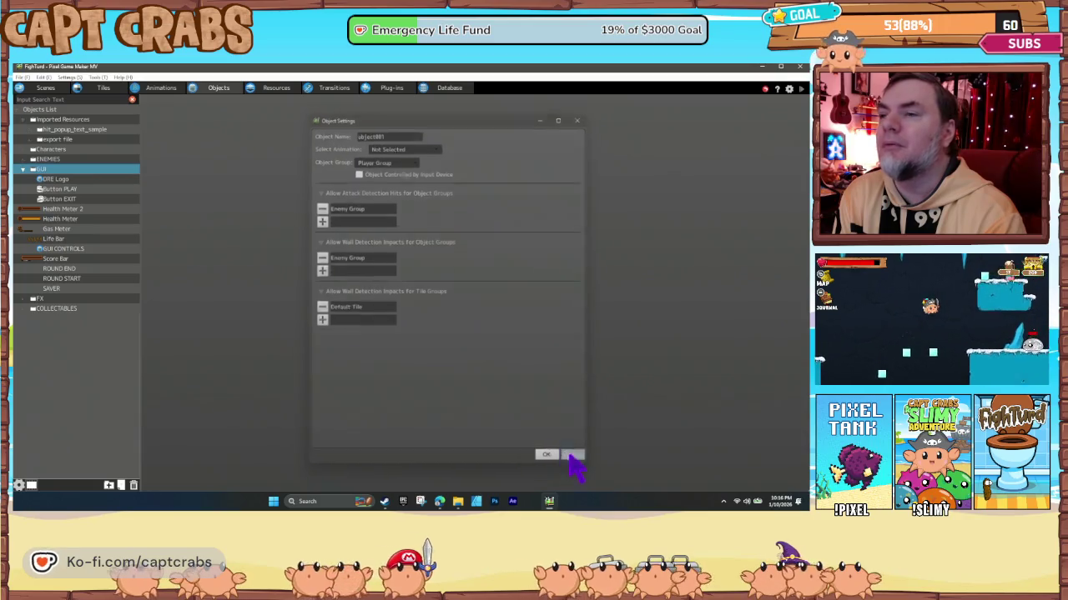
Import an exported .pgmexport resource package into the GUI folder and confirm it finished.
right_click(58, 171)
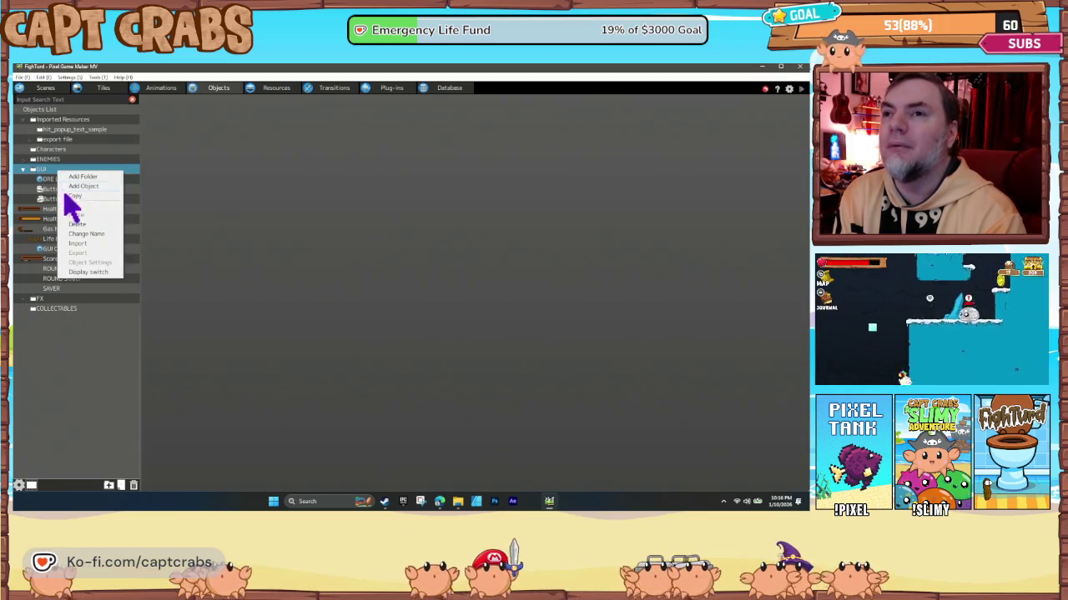
click(84, 244)
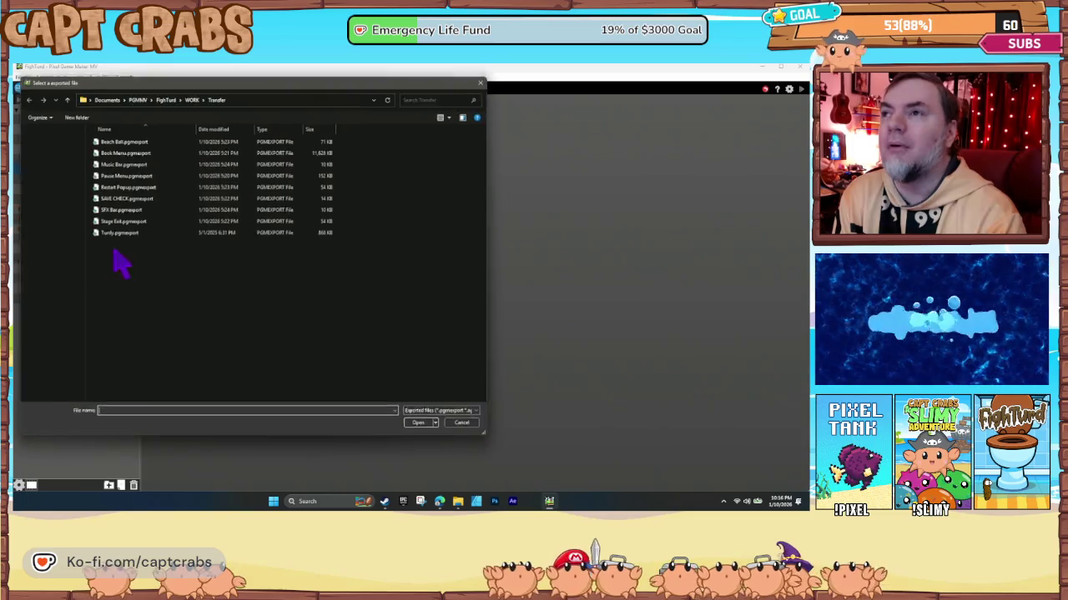
double_click(129, 188)
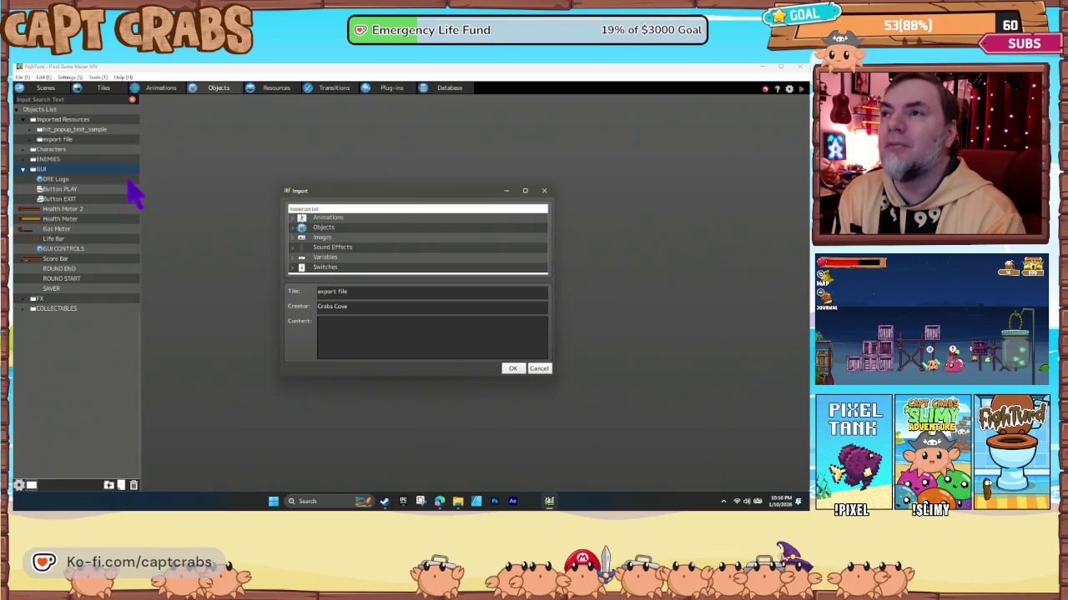
click(510, 369)
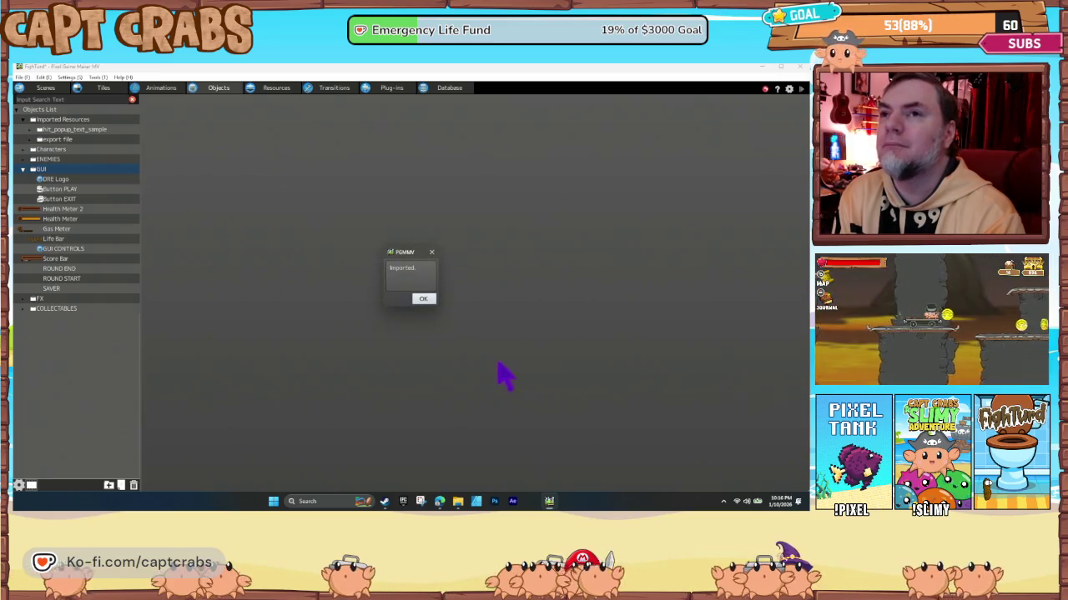
click(422, 298)
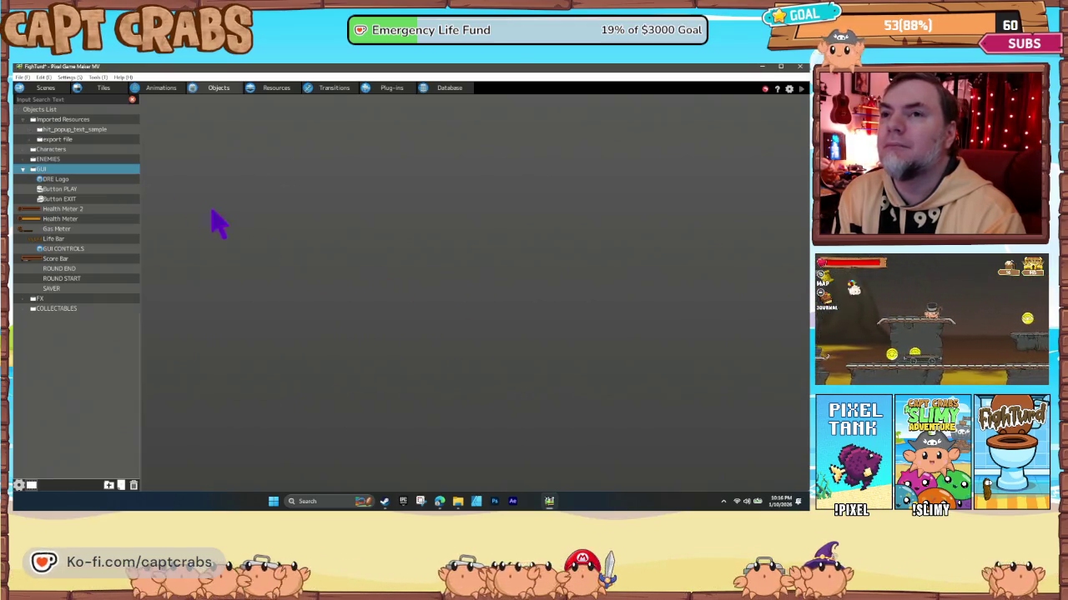
Back in the scene editor, expand the GUI folder and scroll through its objects.
click(46, 88)
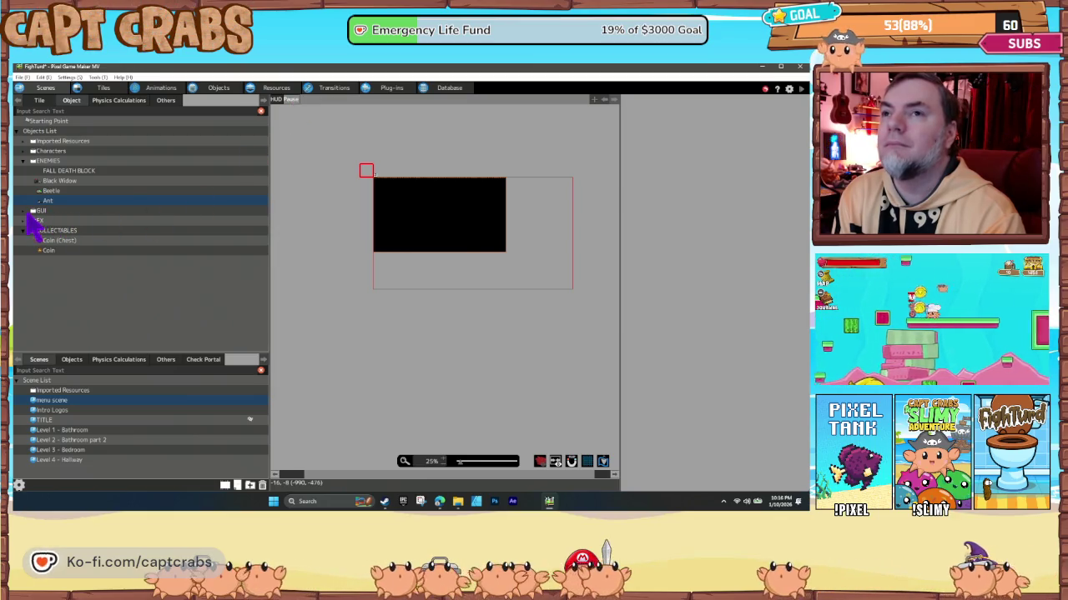
click(25, 211)
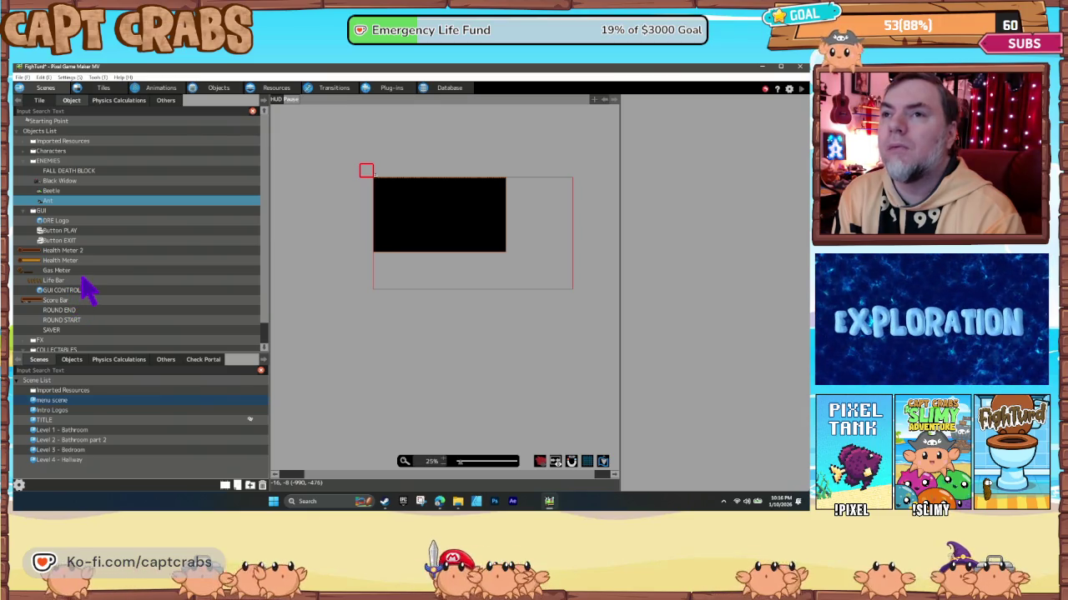
scroll(93, 290, down, 1)
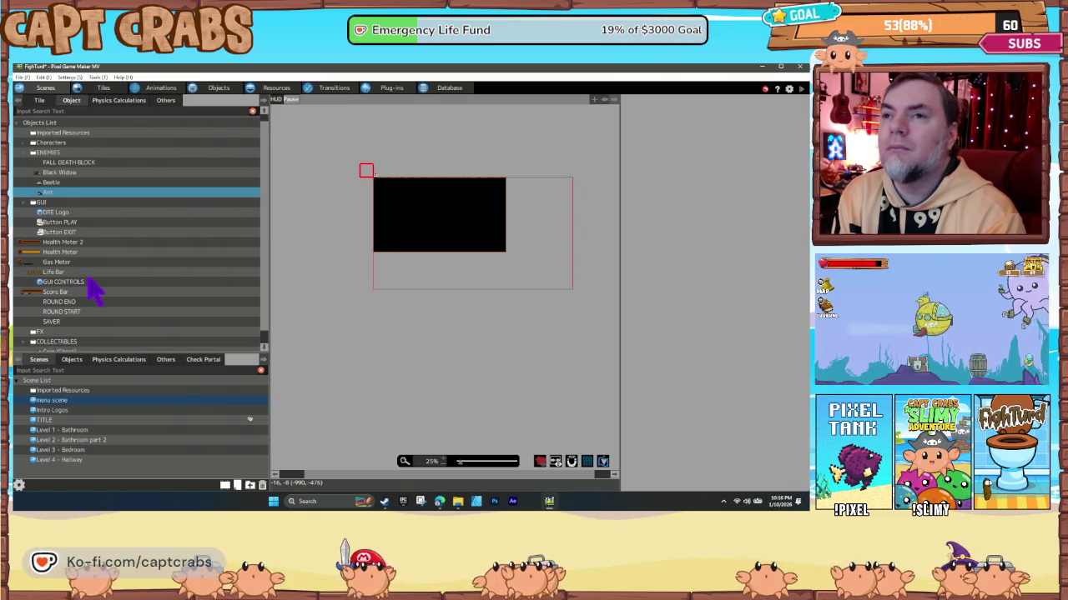
scroll(93, 297, down, 1)
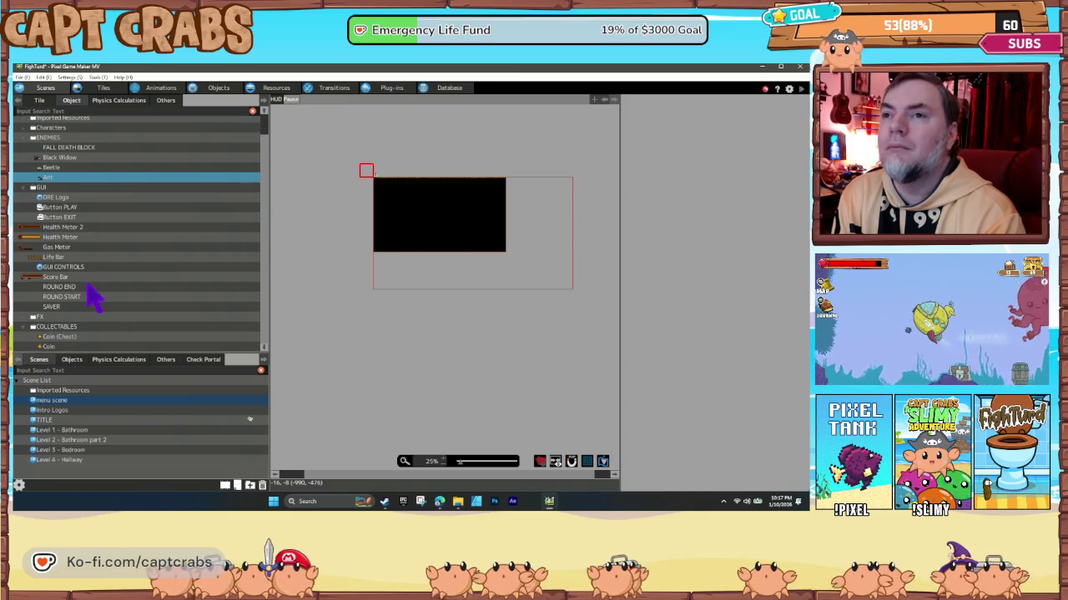
scroll(93, 296, up, 2)
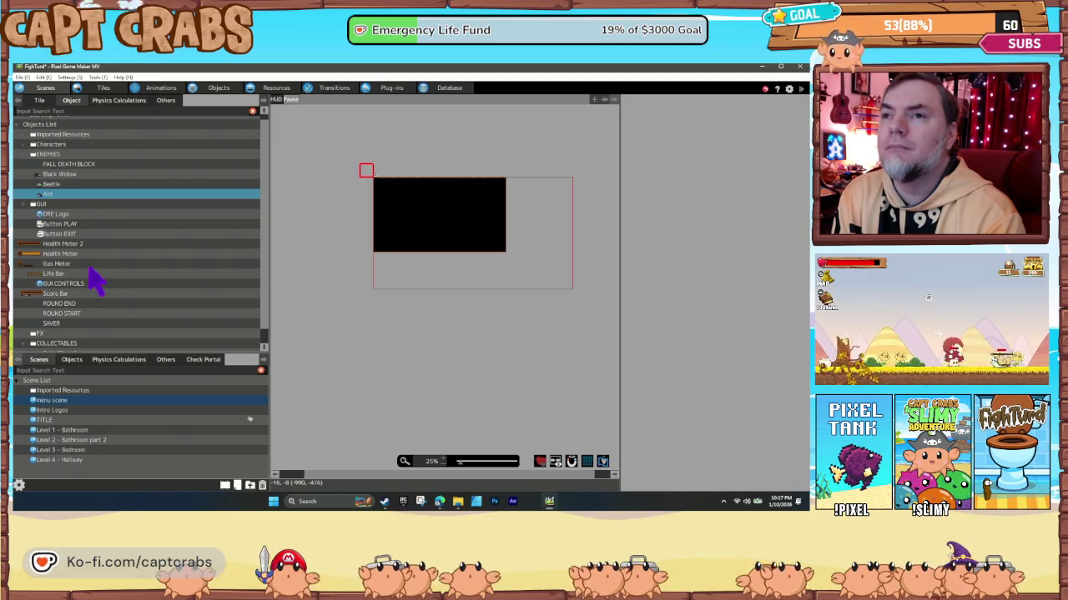
scroll(91, 294, up, 1)
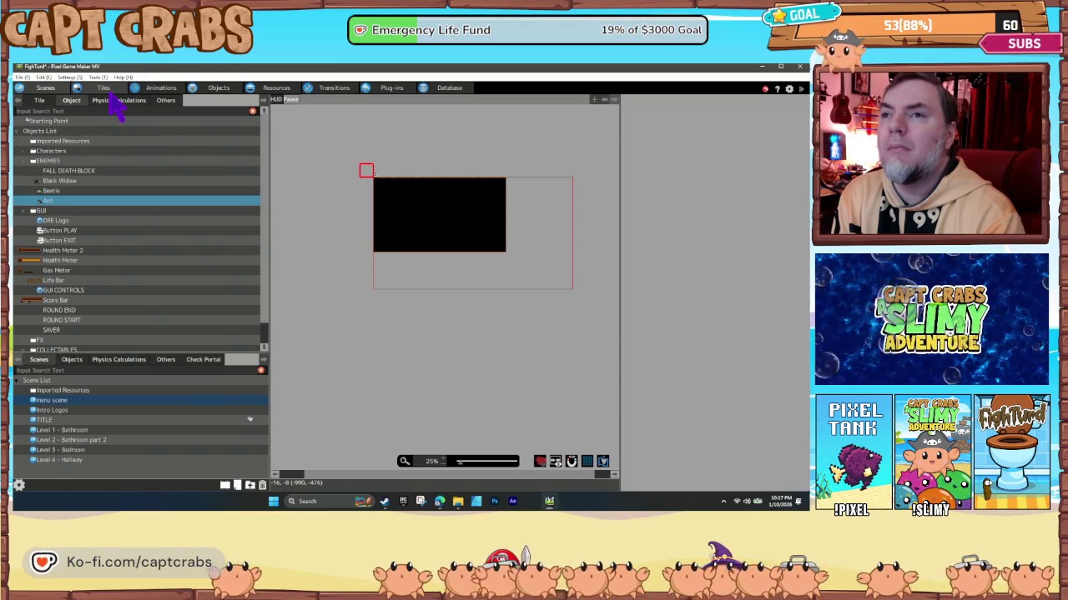
click(212, 90)
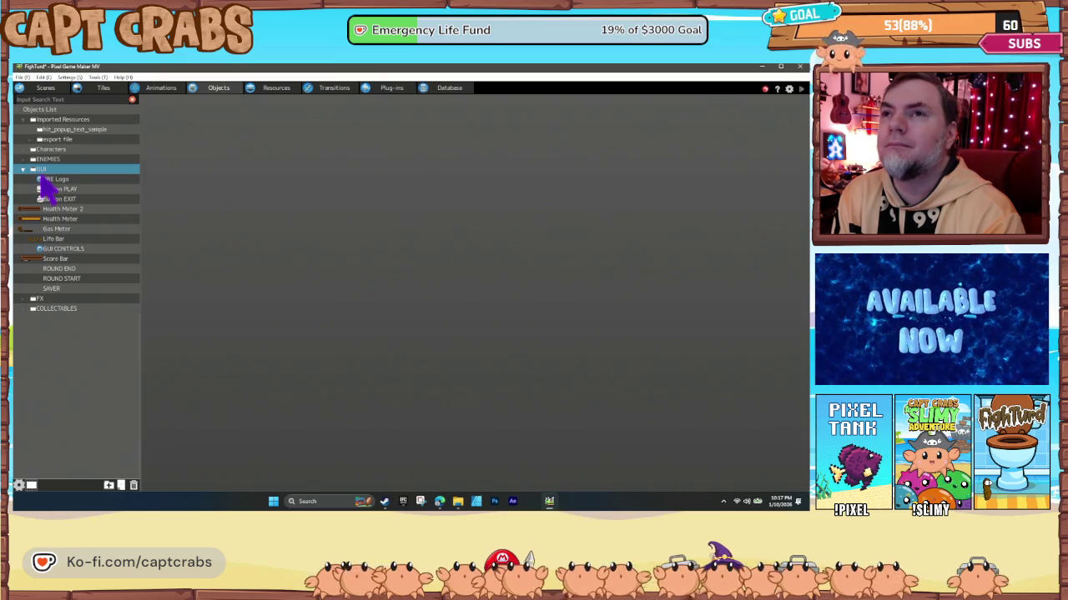
Import Pause Menu.pgmexport through the GUI folder and confirm the import.
right_click(47, 174)
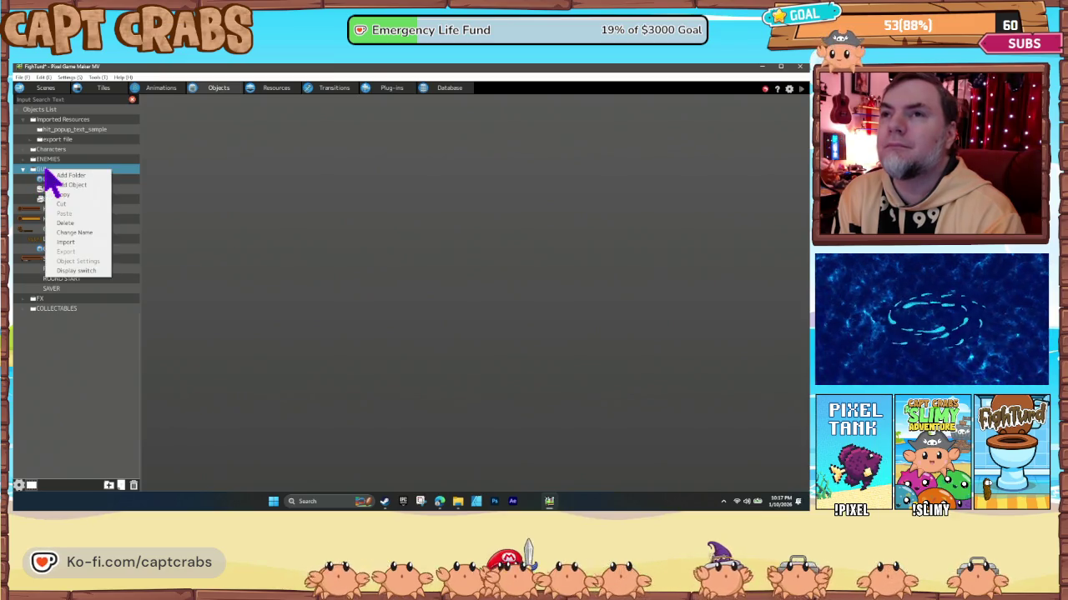
click(86, 241)
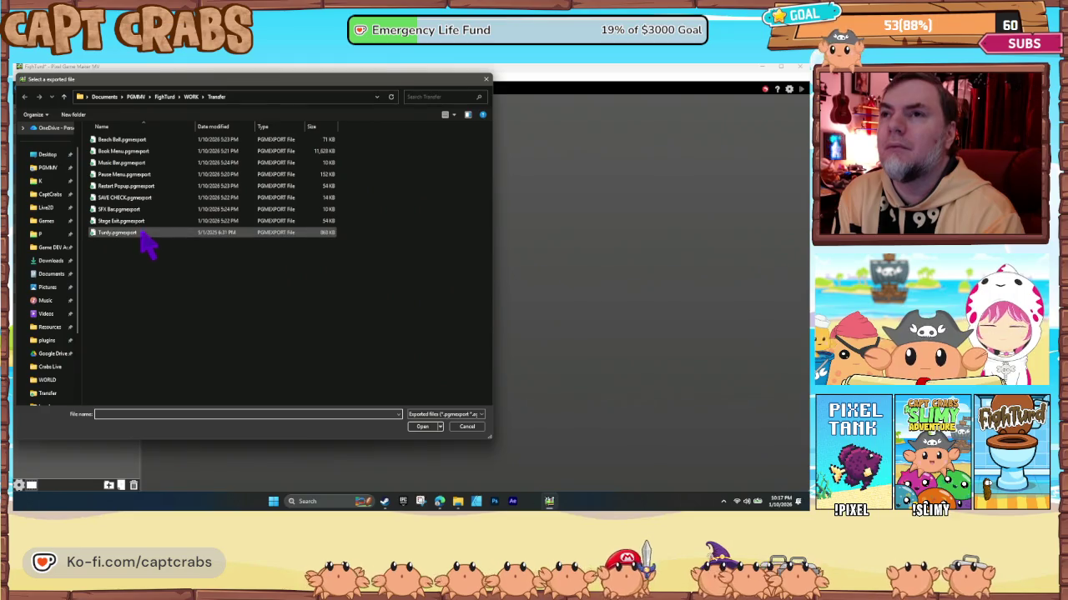
double_click(134, 186)
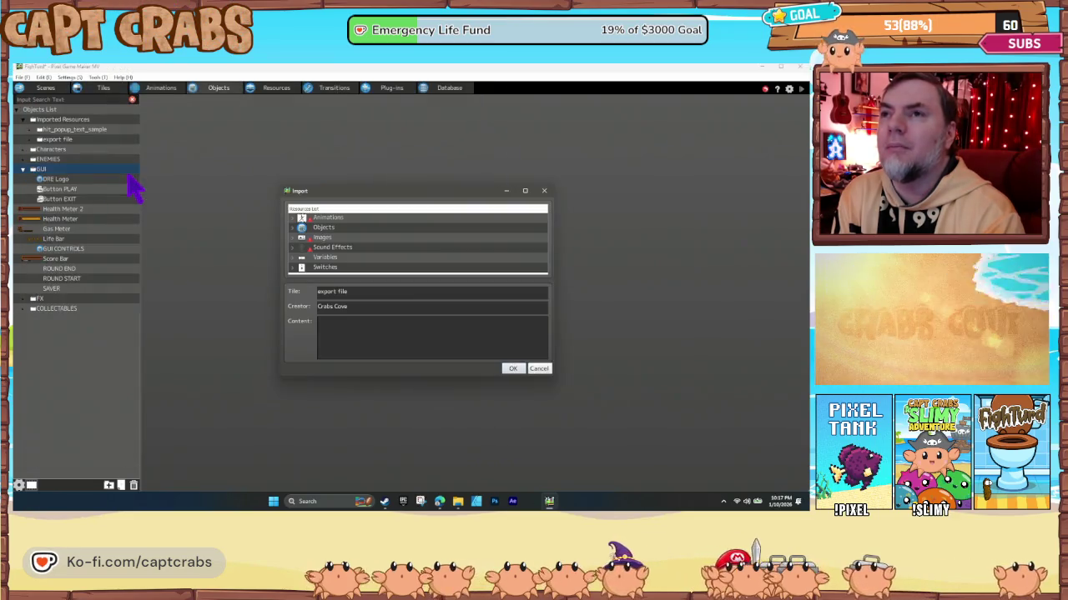
click(505, 371)
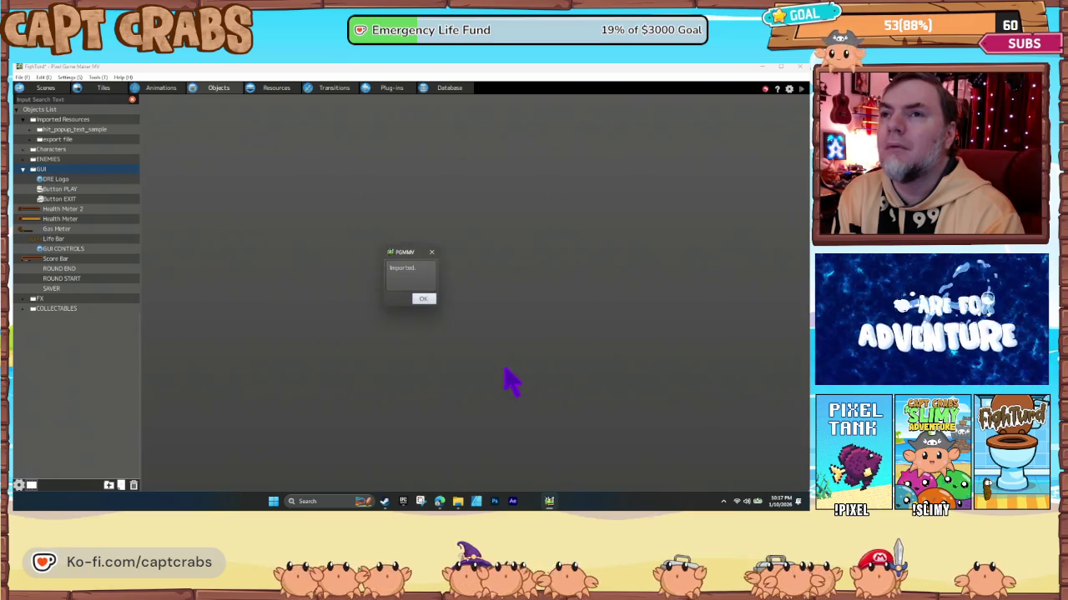
click(424, 299)
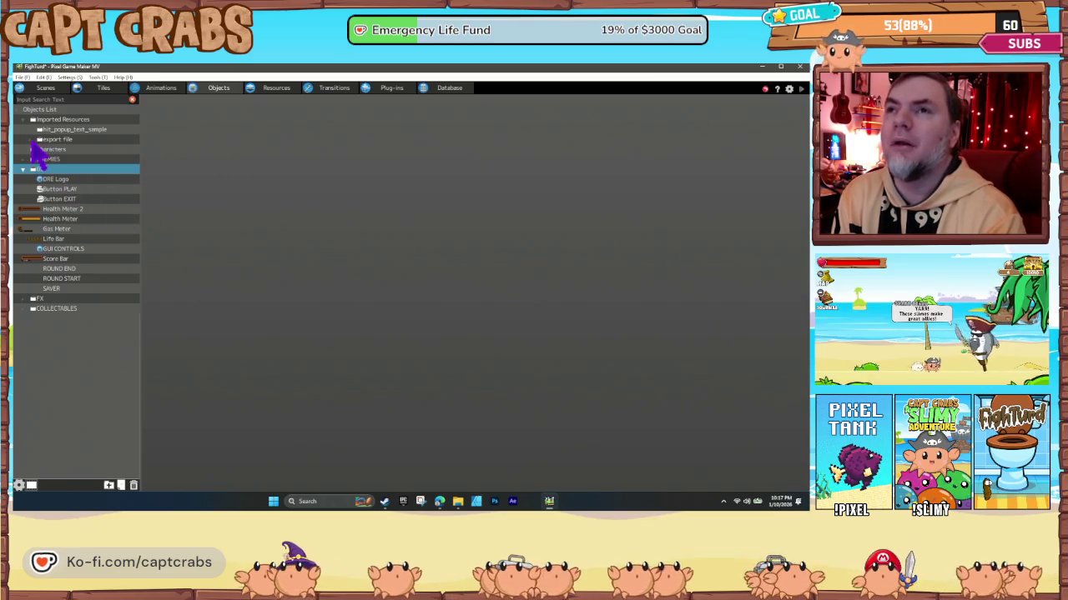
Expand the imported export file folder and scroll down to its objects.
click(31, 139)
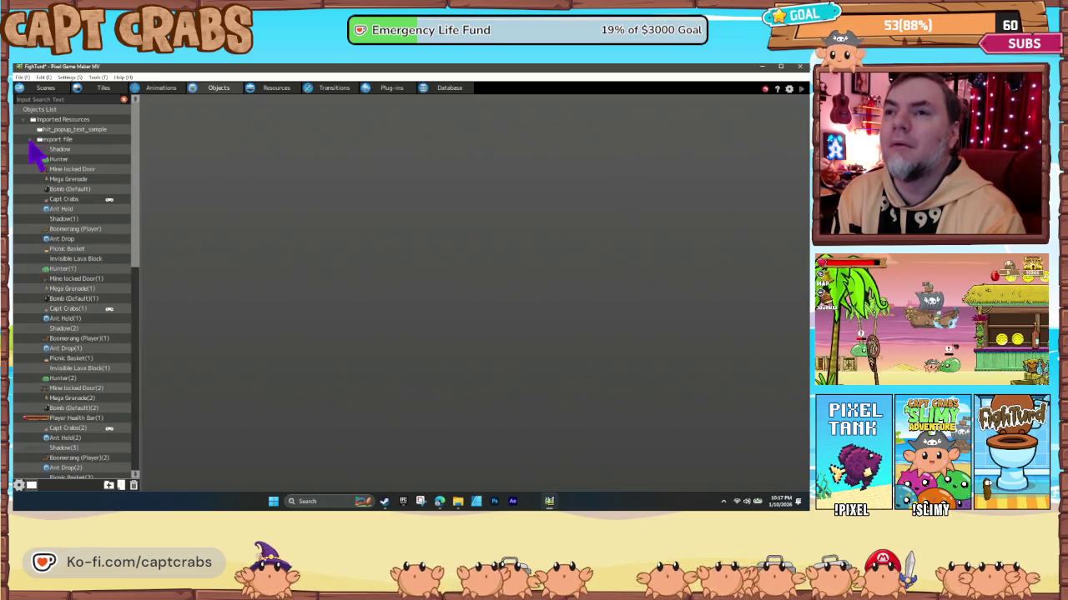
scroll(57, 200, down, 6)
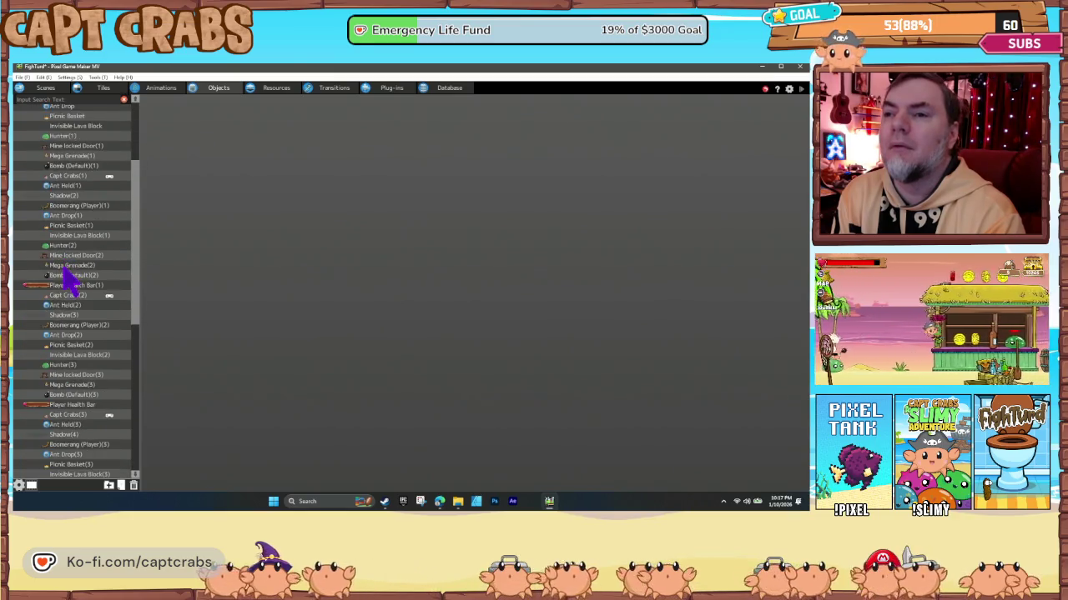
scroll(60, 267, down, 10)
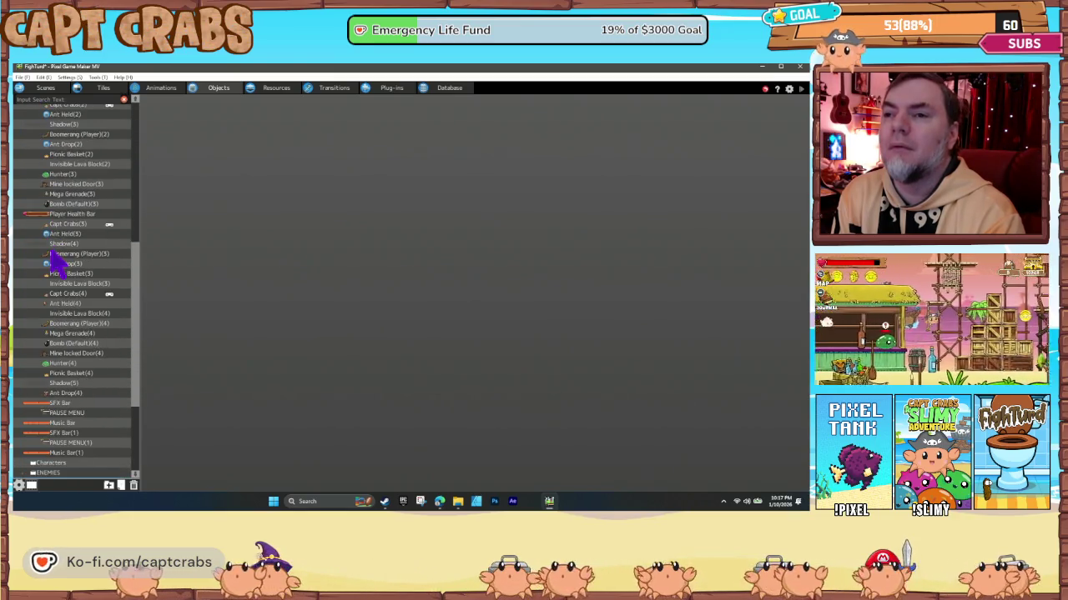
scroll(66, 275, down, 4)
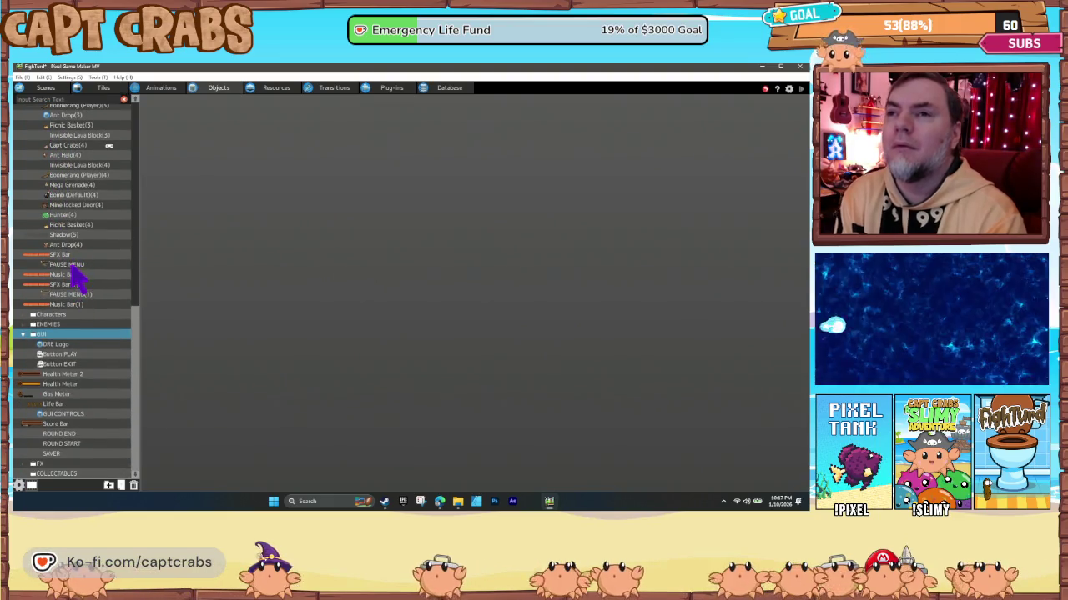
Move SFX Bar, PAUSE MENU and Music Bar into the GUI folder, then select PAUSE MENU.
click(67, 254)
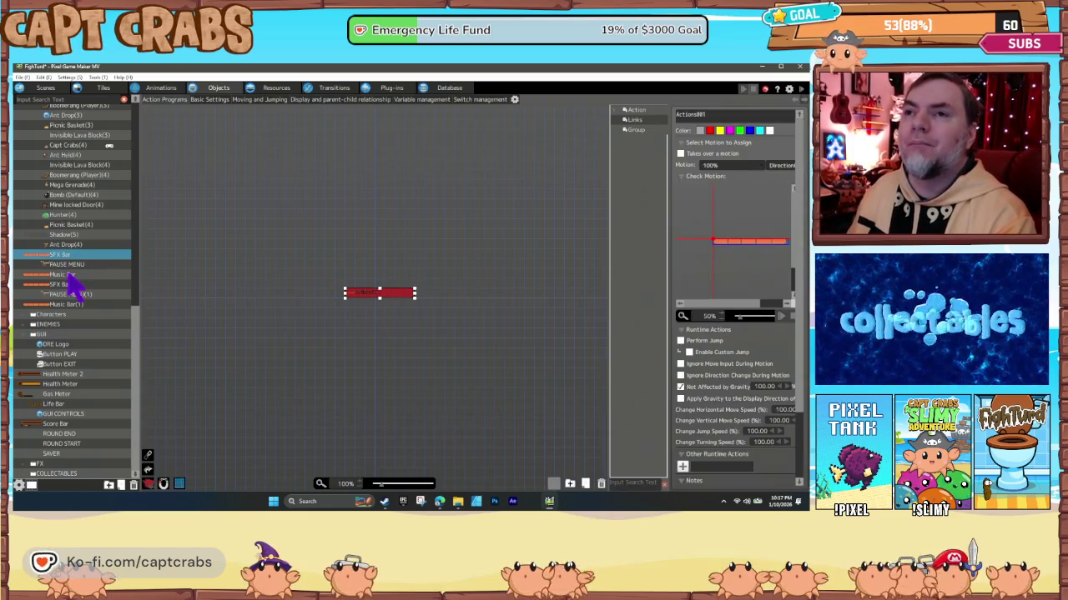
shift+click(71, 288)
mouse_move(73, 292)
mouse_down()
mouse_move(77, 354)
mouse_move(75, 345)
mouse_up()
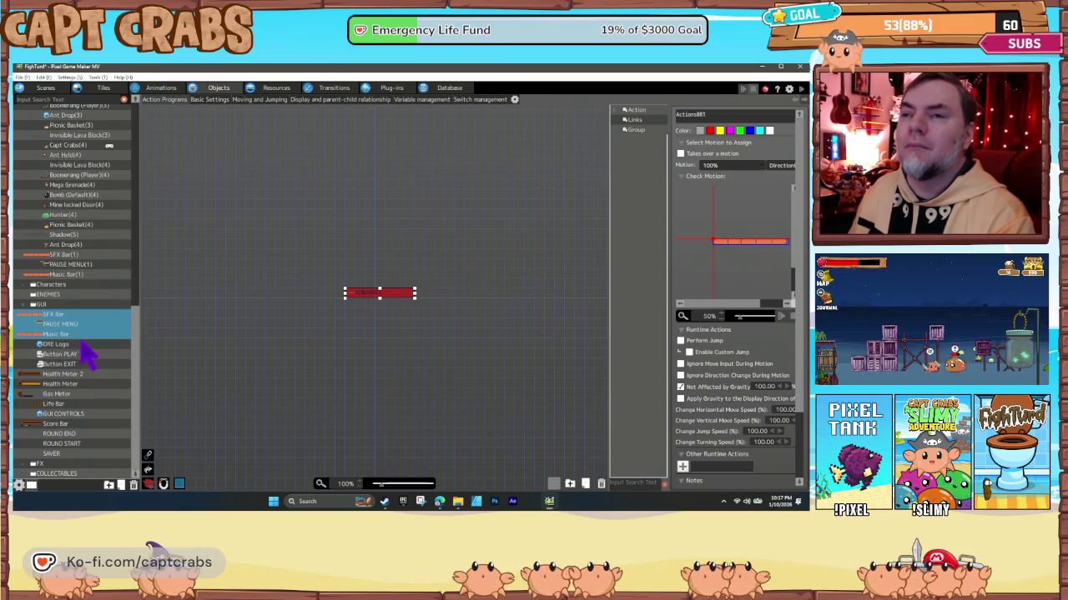
click(75, 353)
click(69, 324)
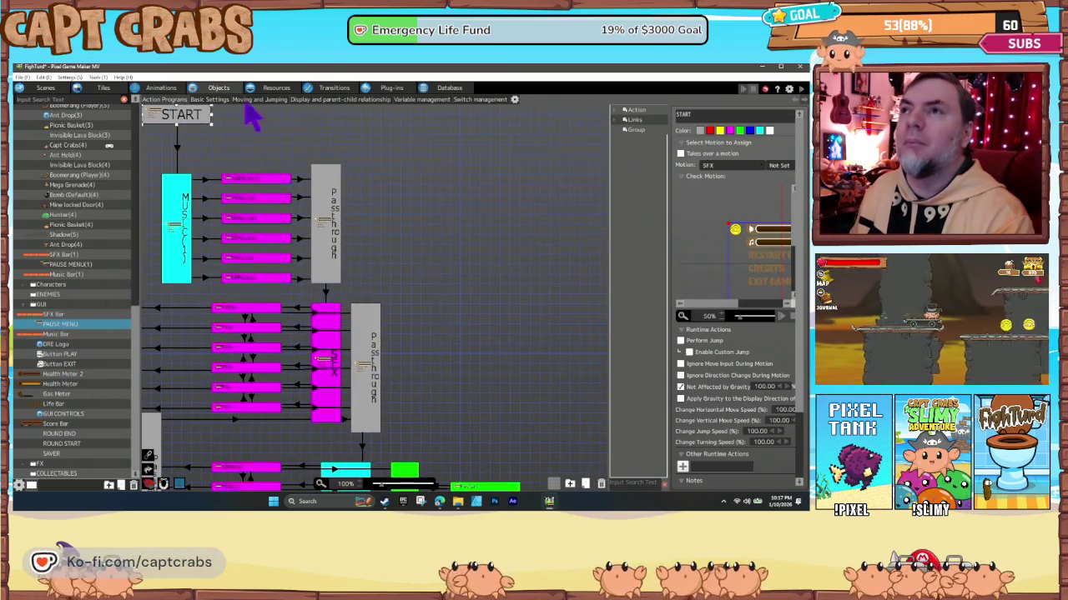
Return to the HUD Pause scene and list its Gas Meter, Player Health Bar and Score Bar.
click(45, 89)
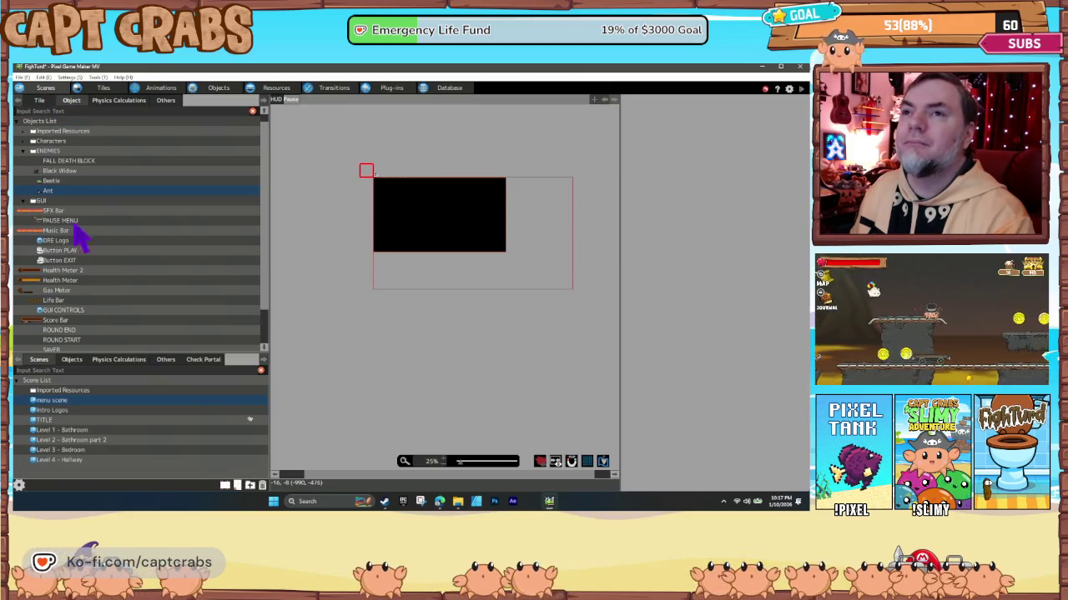
scroll(74, 252, down, 3)
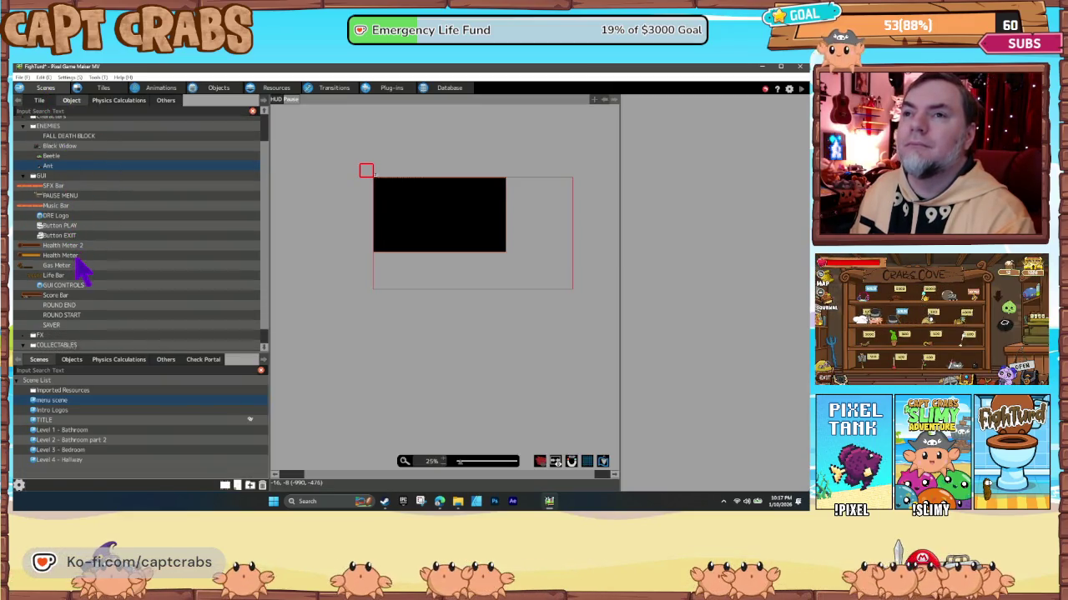
scroll(77, 294, down, 1)
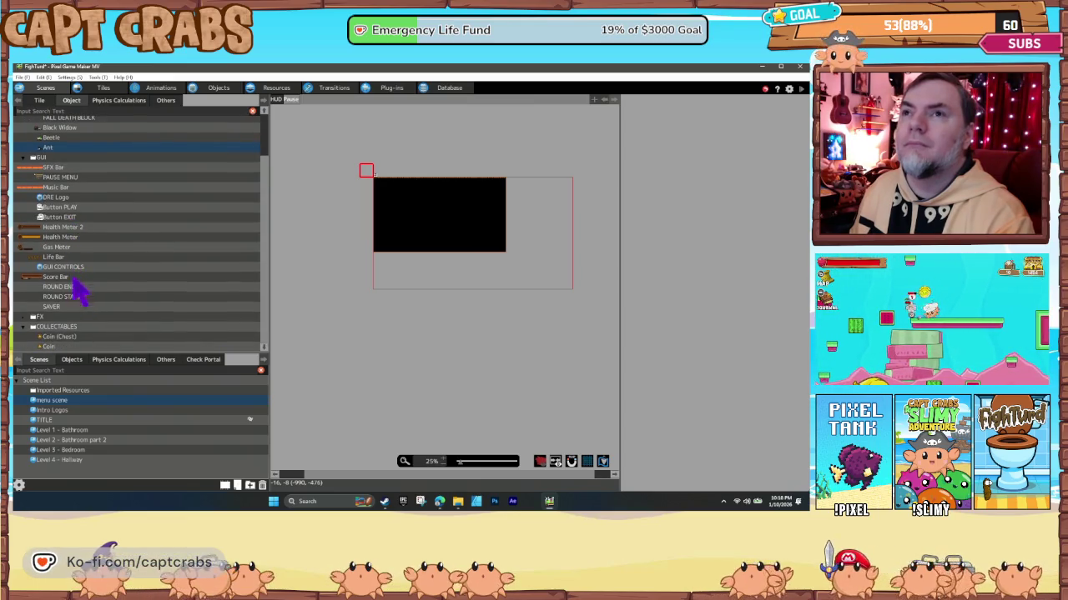
click(374, 219)
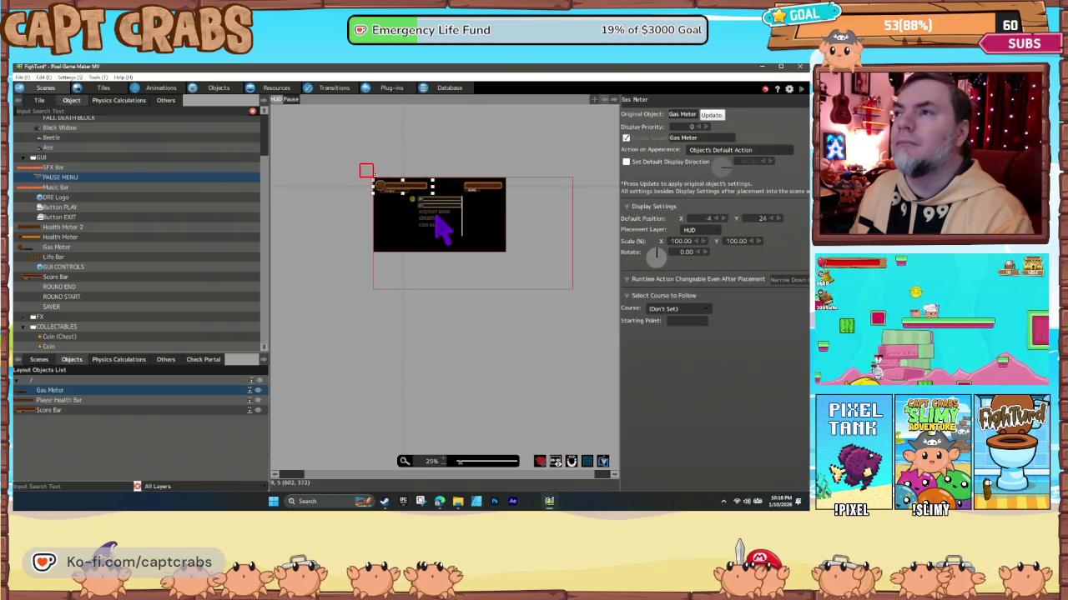
Place PAUSE MENU on the Pause layer of the HUD Pause layout and position it.
click(292, 100)
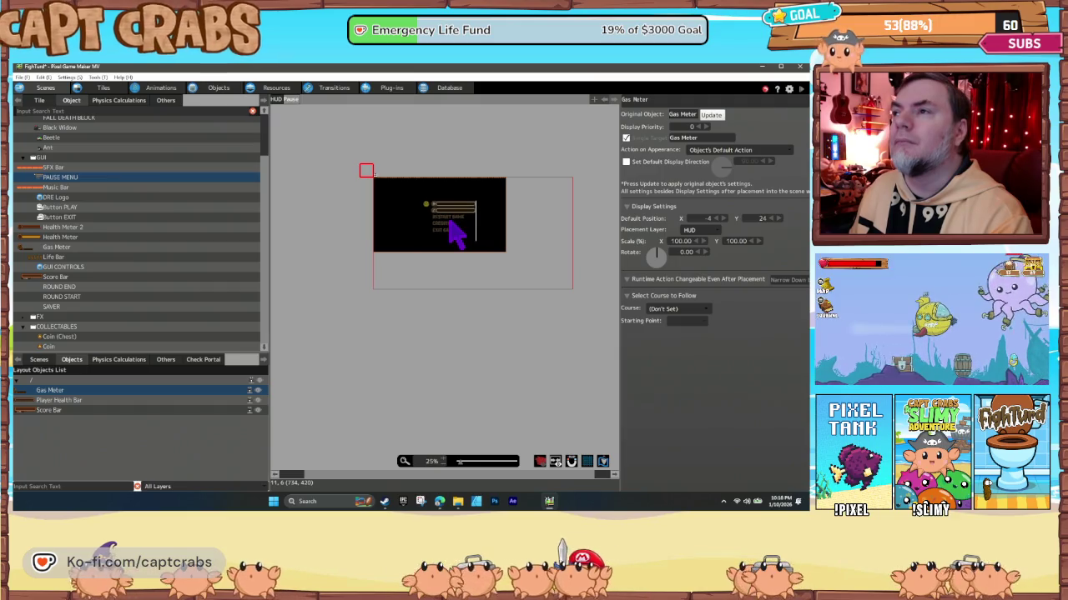
click(449, 223)
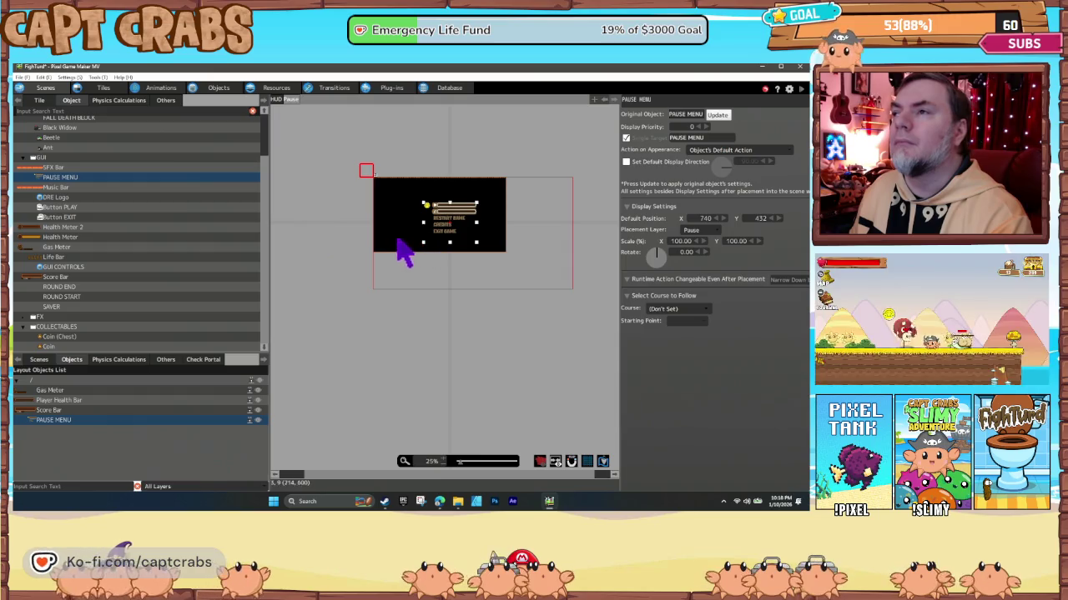
drag(443, 225, 455, 222)
click(338, 242)
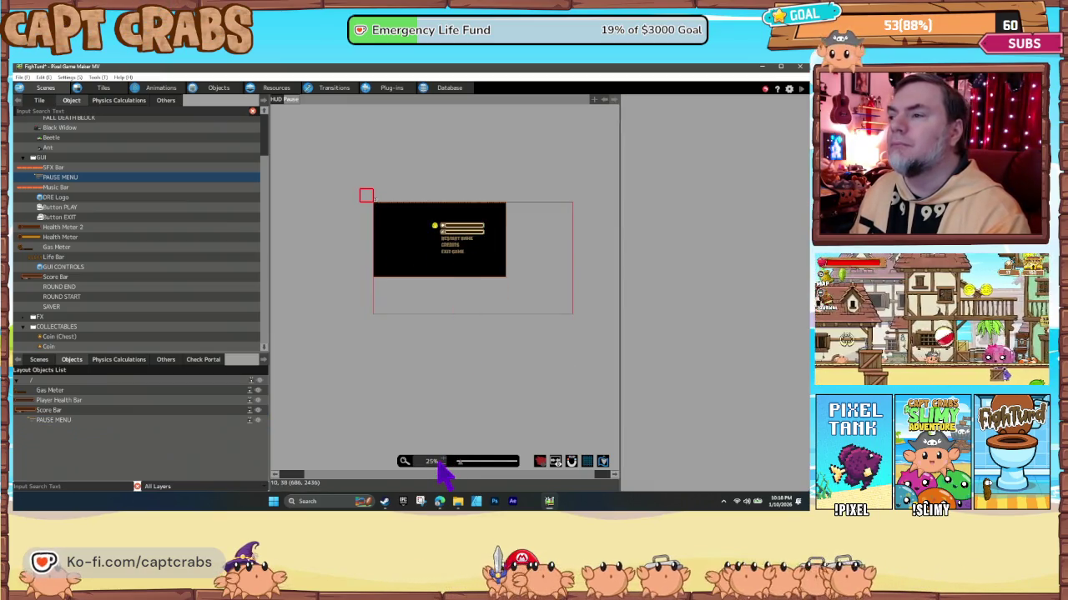
Place the Music Bar and SFX Bar onto the pause menu.
scroll(446, 463, up, 1)
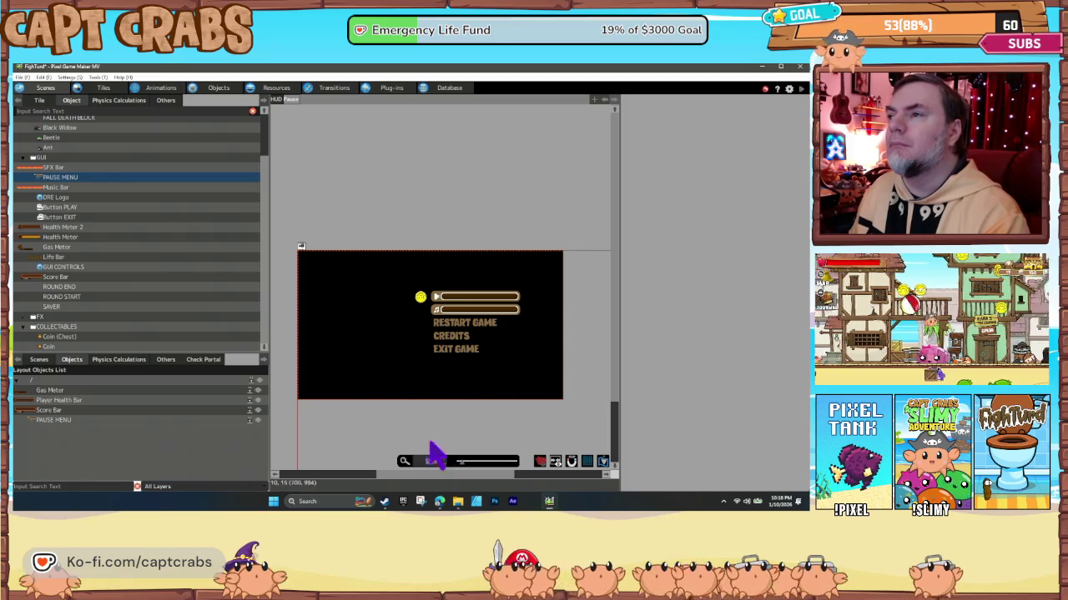
click(57, 188)
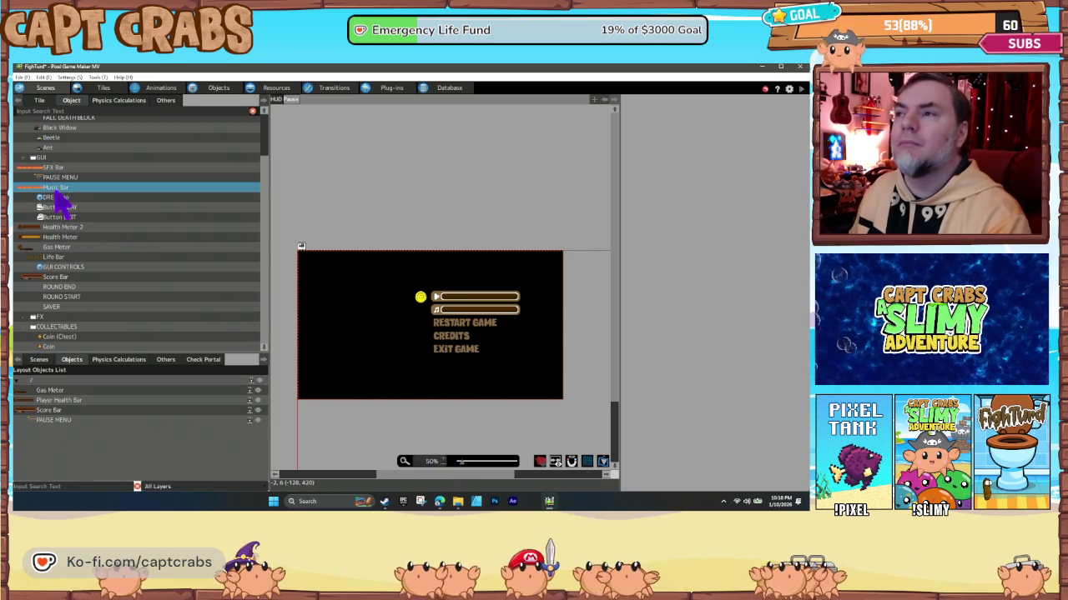
click(435, 296)
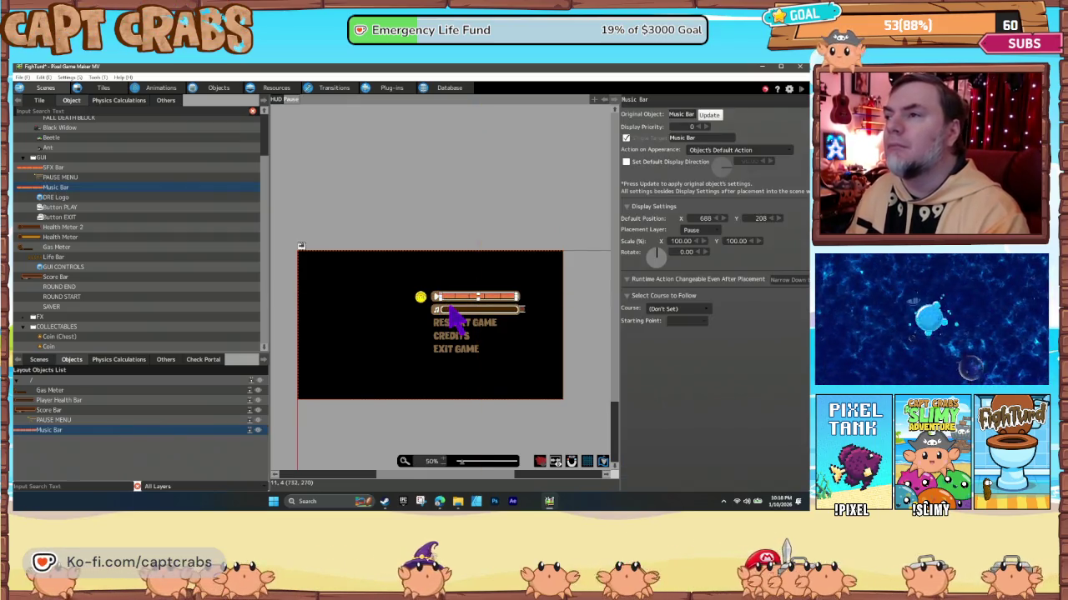
drag(449, 305, 449, 308)
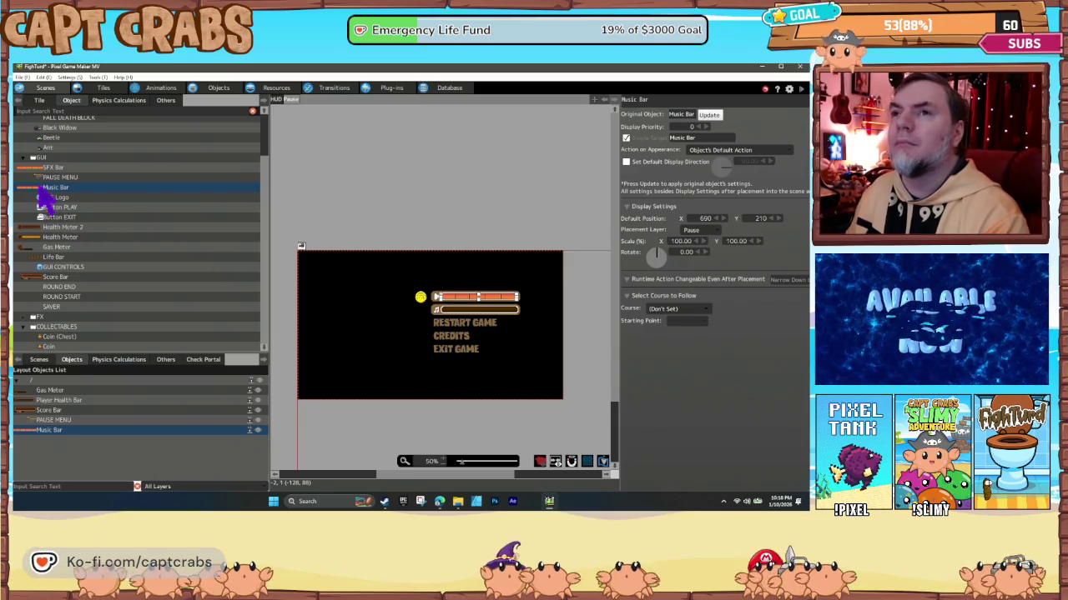
click(55, 167)
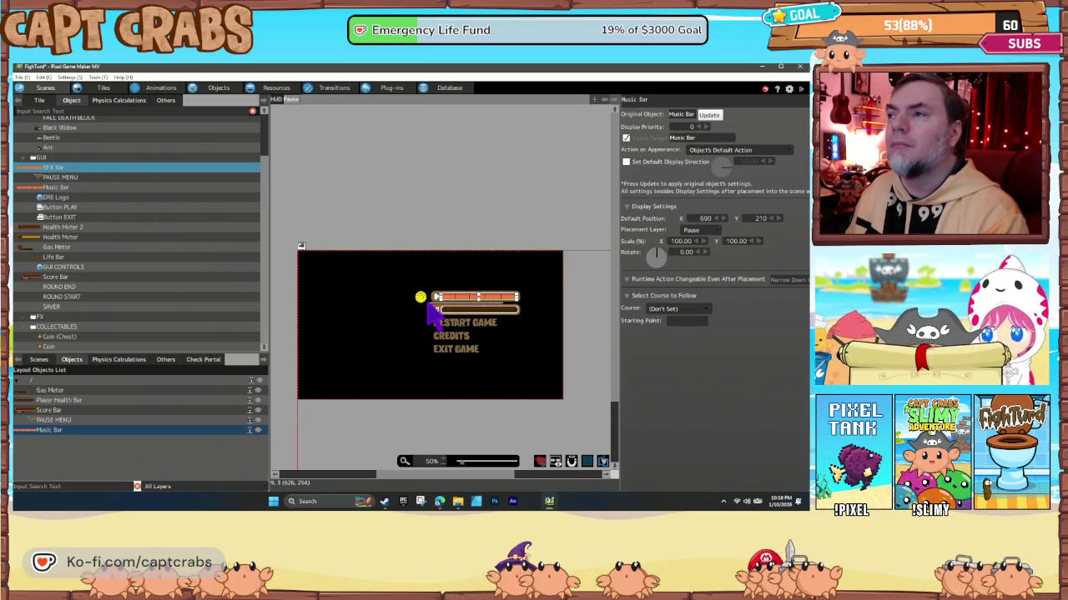
drag(427, 285, 428, 297)
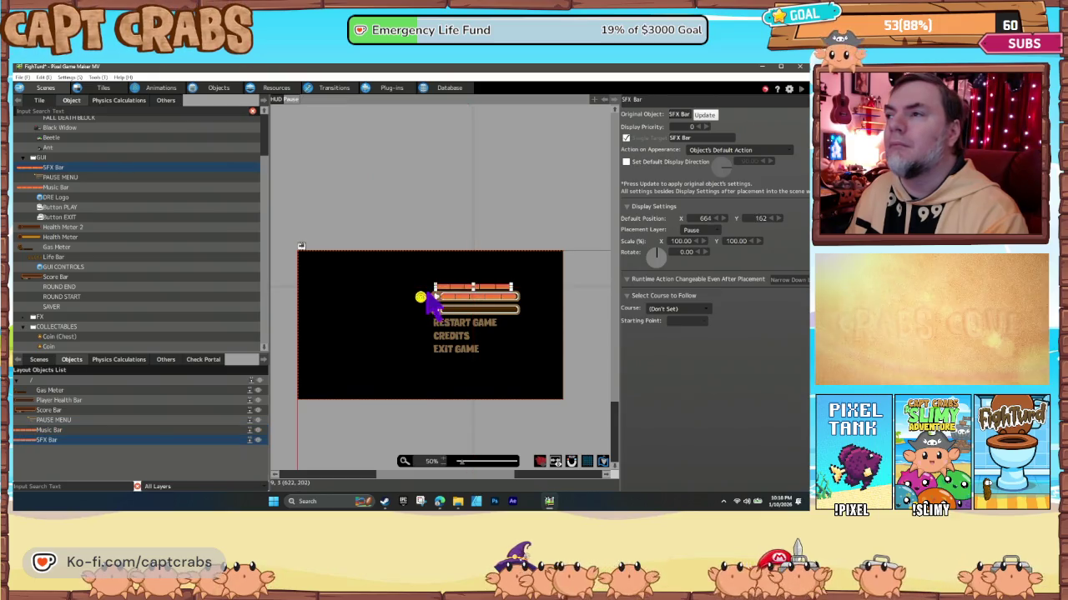
Line up the SFX Bar with the Music Bar above RESTART GAME.
click(454, 309)
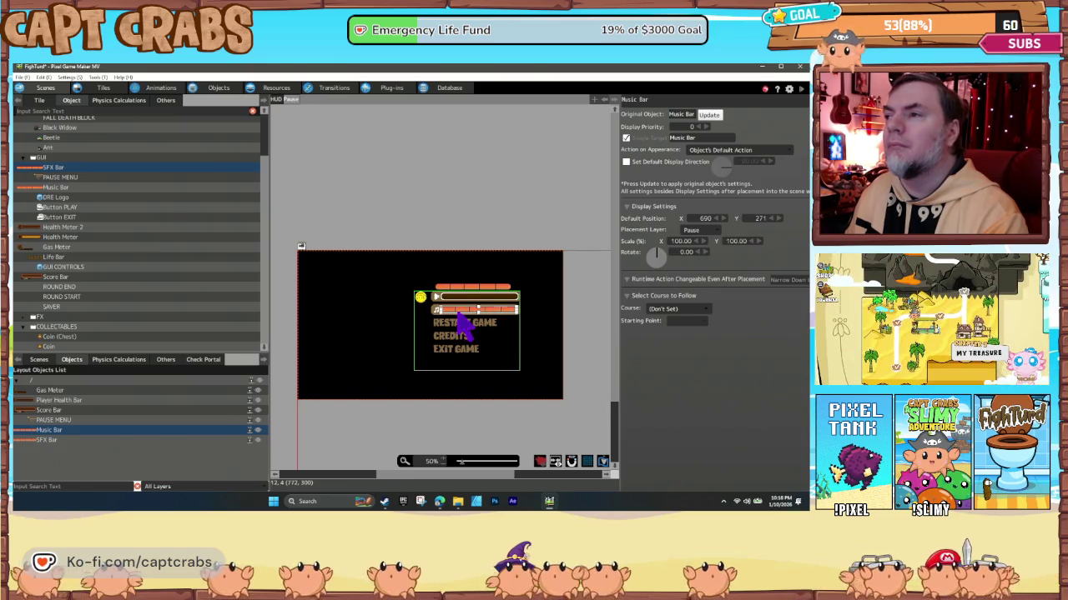
drag(442, 290, 475, 314)
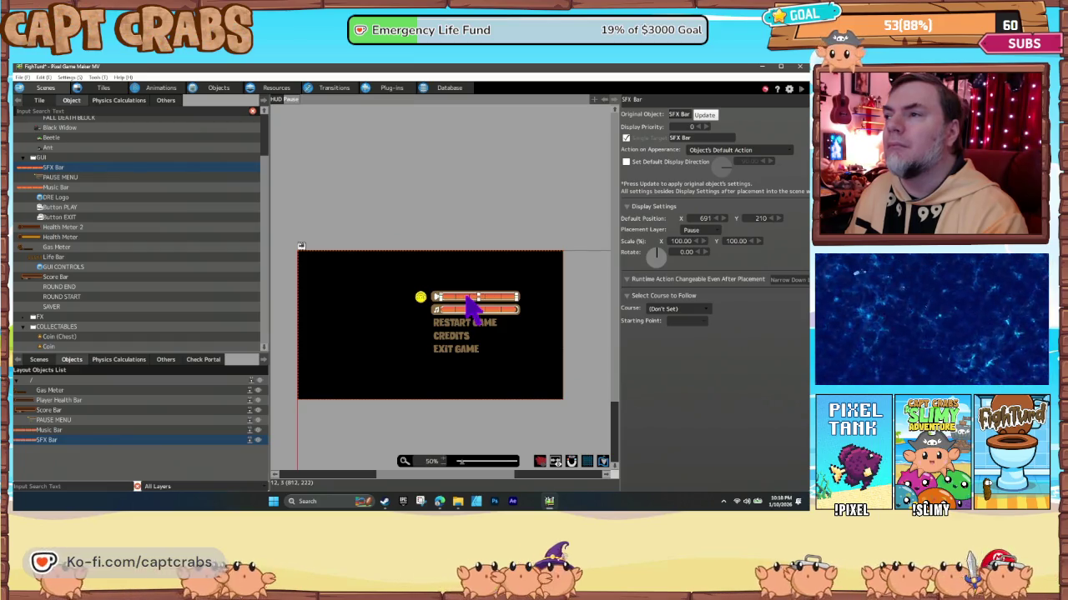
click(472, 312)
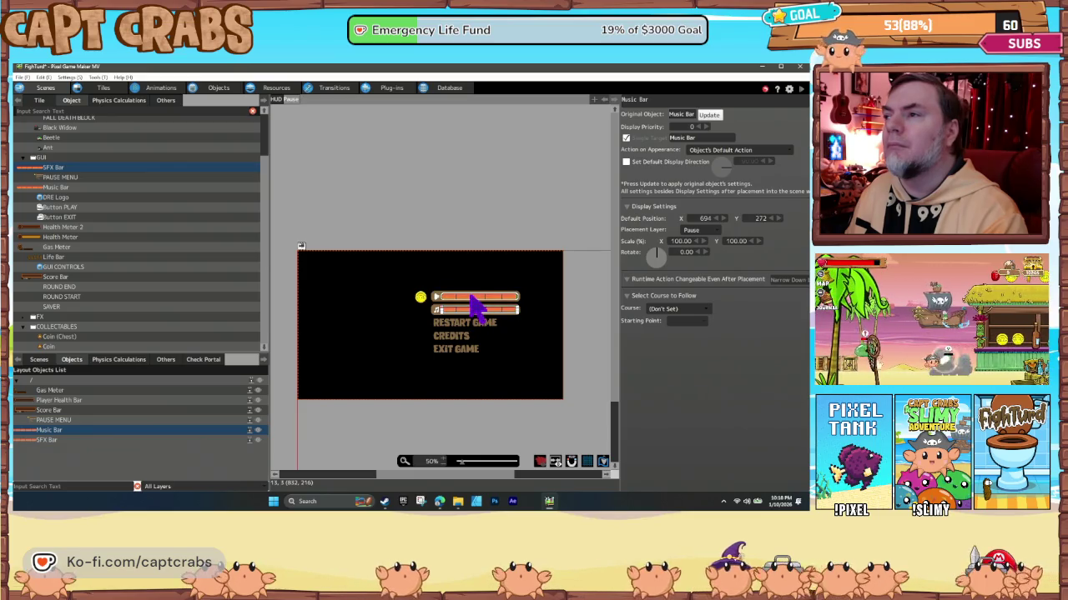
click(476, 306)
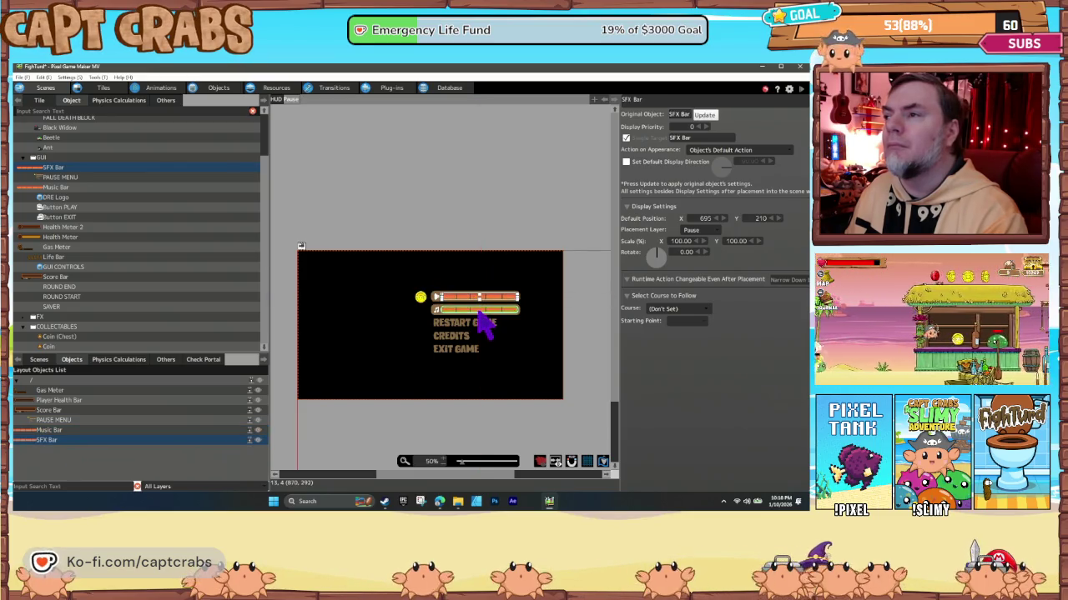
click(480, 312)
click(451, 270)
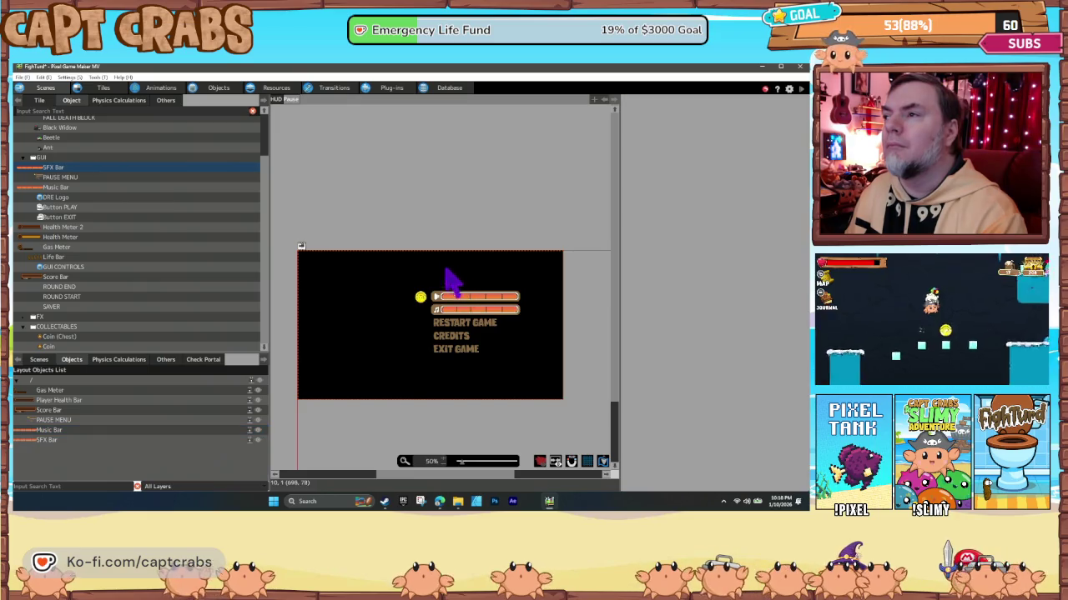
click(474, 303)
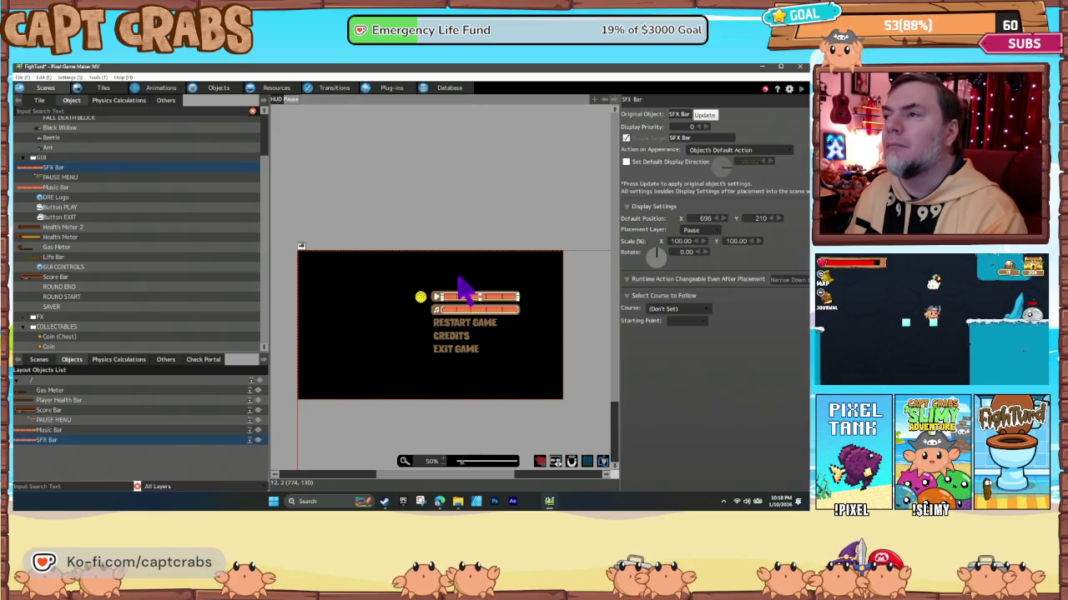
click(458, 279)
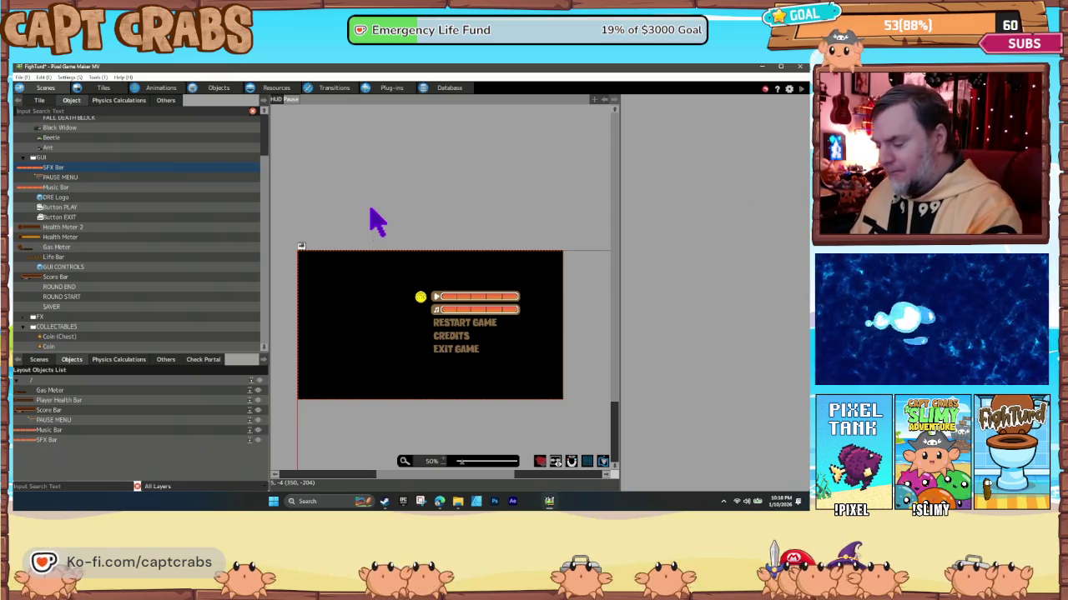
Save the project with Ctrl+S and open the Level 1 - Bathroom scene.
key(ctrl+s)
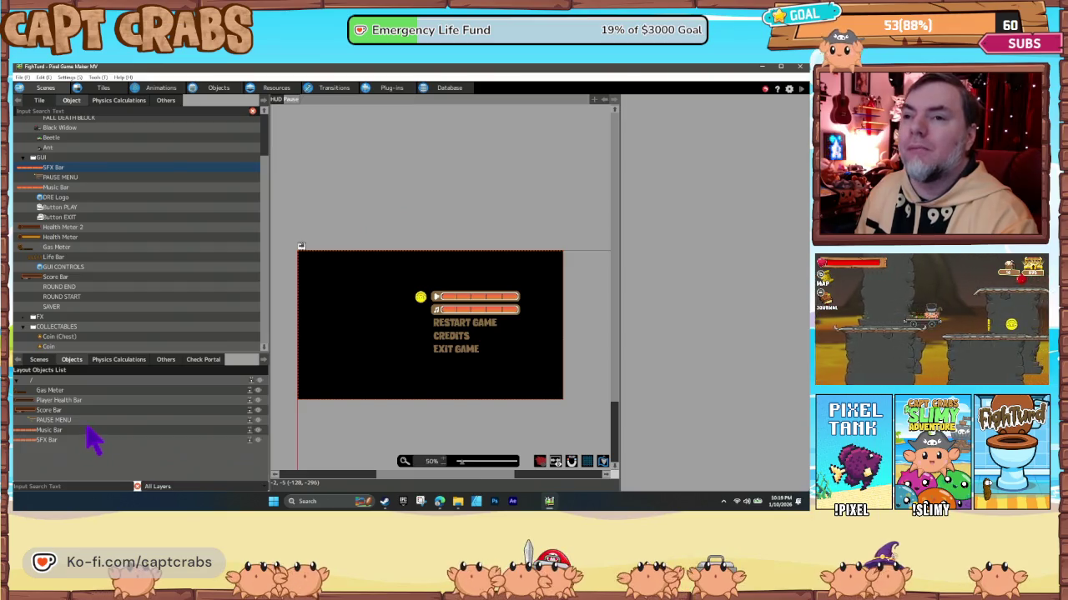
click(39, 360)
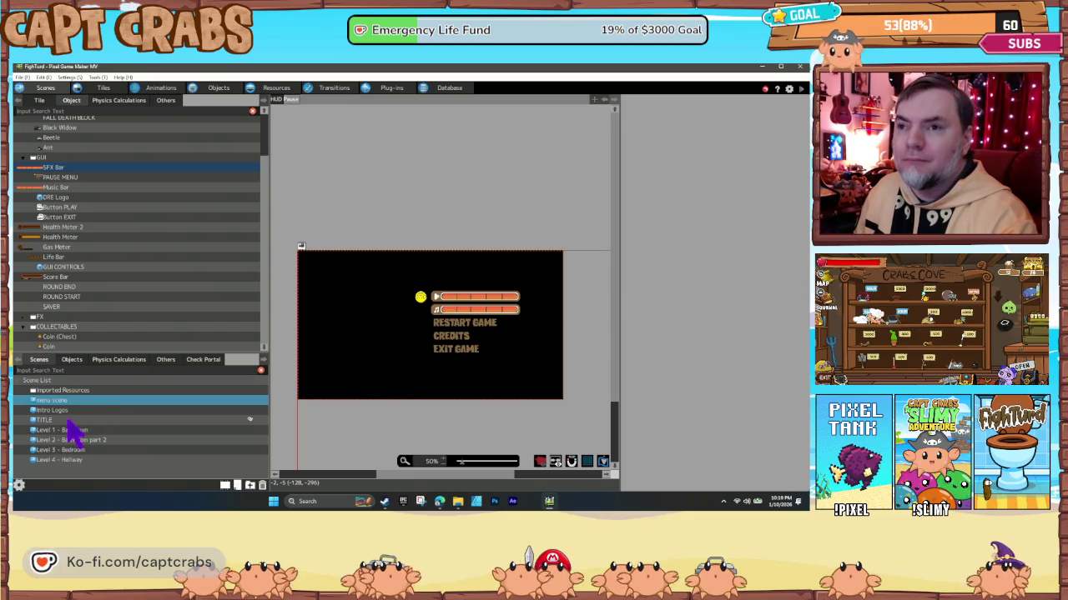
click(71, 430)
Pan the Level 1 - Bathroom layout to its top-left corner and show its Player layer.
right_click(84, 440)
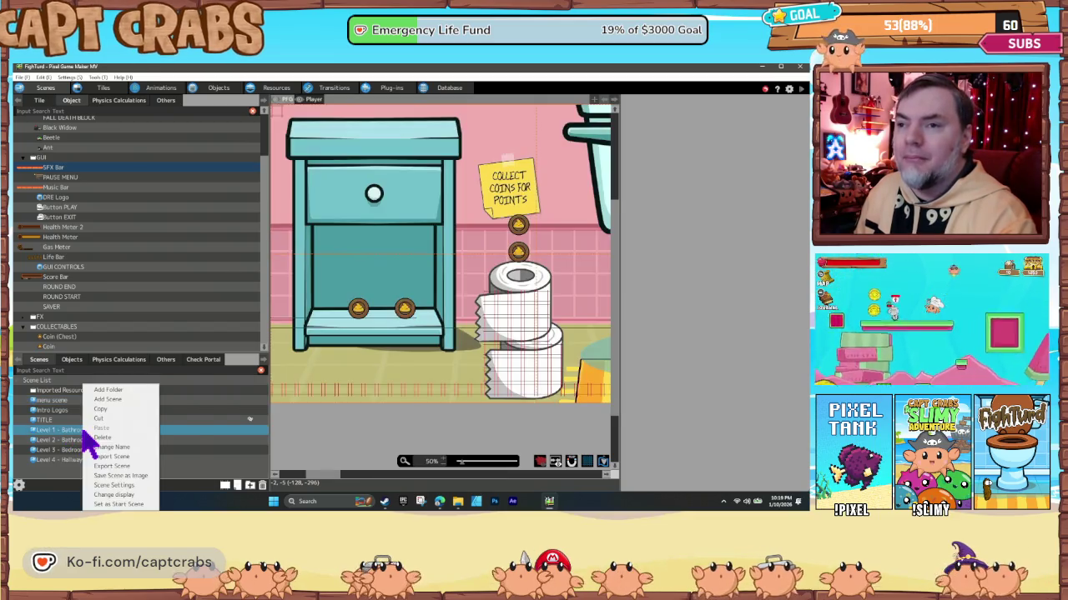
click(118, 507)
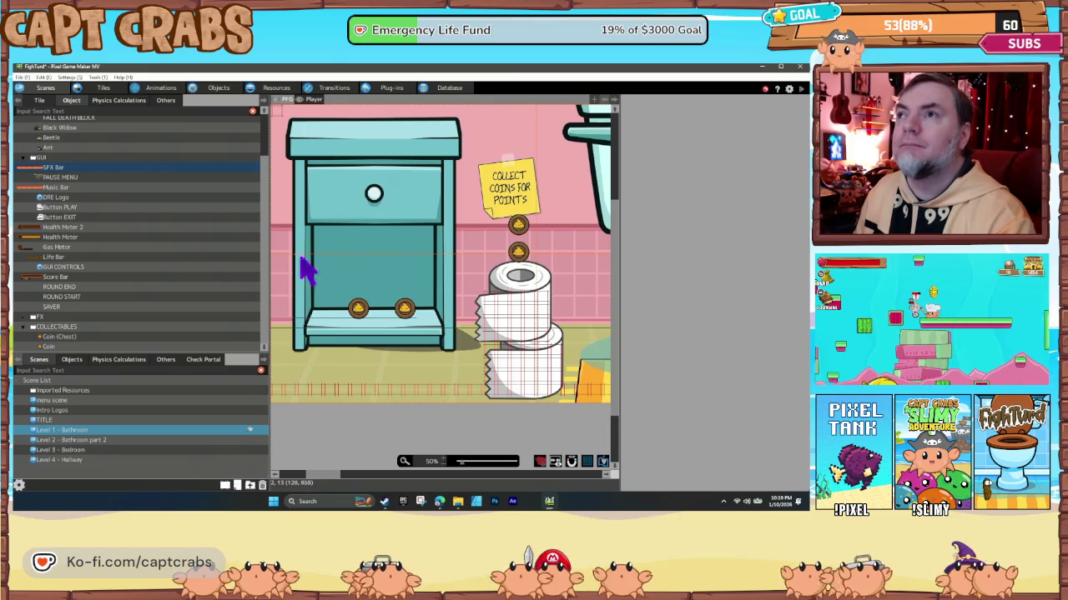
drag(304, 224, 363, 298)
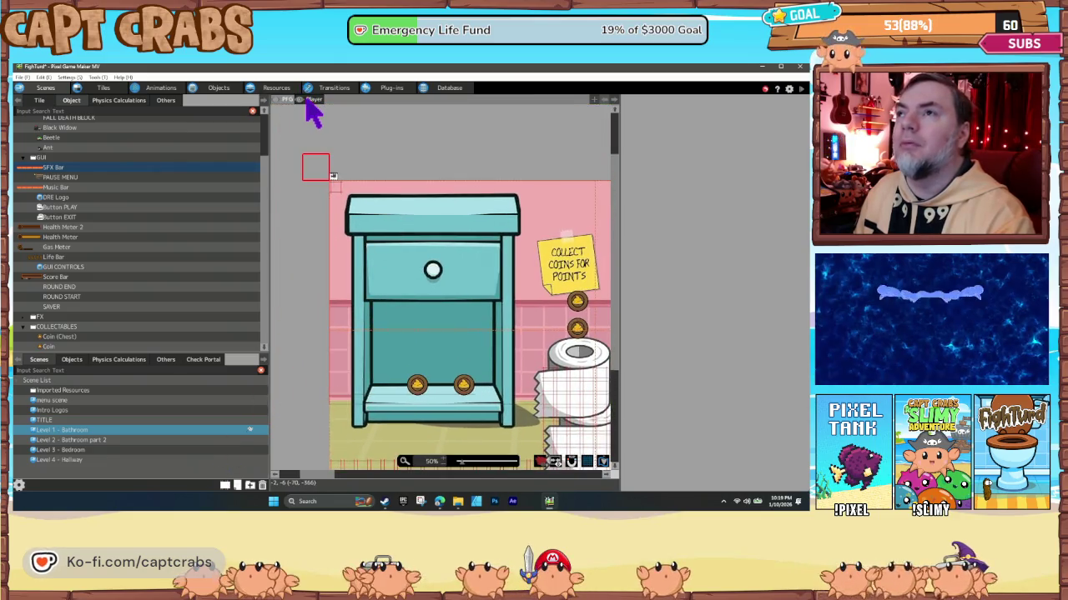
click(309, 100)
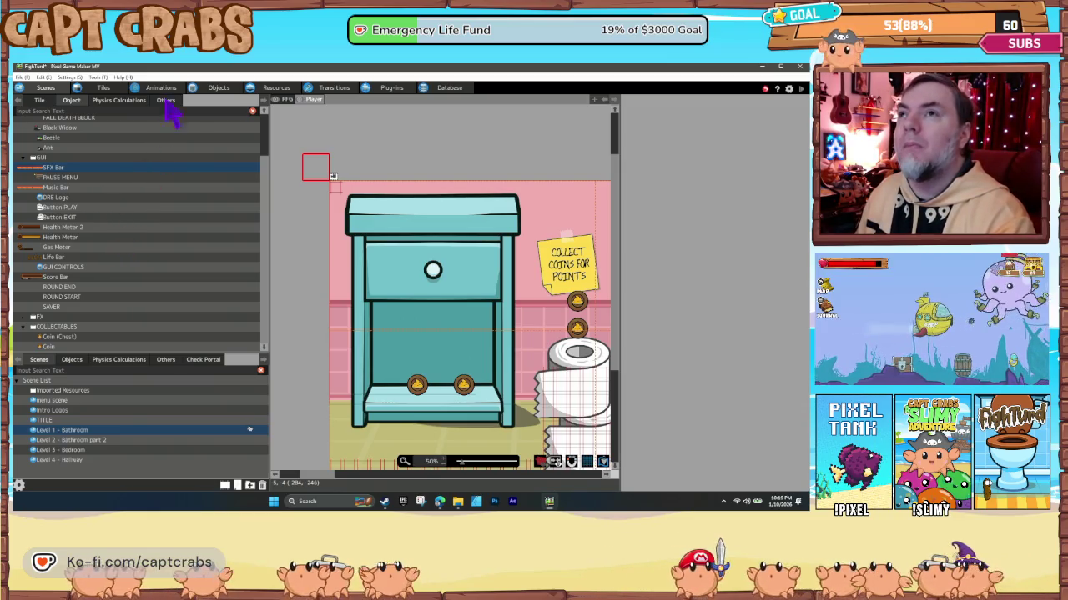
click(210, 87)
Import the Restart Popup export file into the objects folder and confirm.
scroll(84, 242, down, 10)
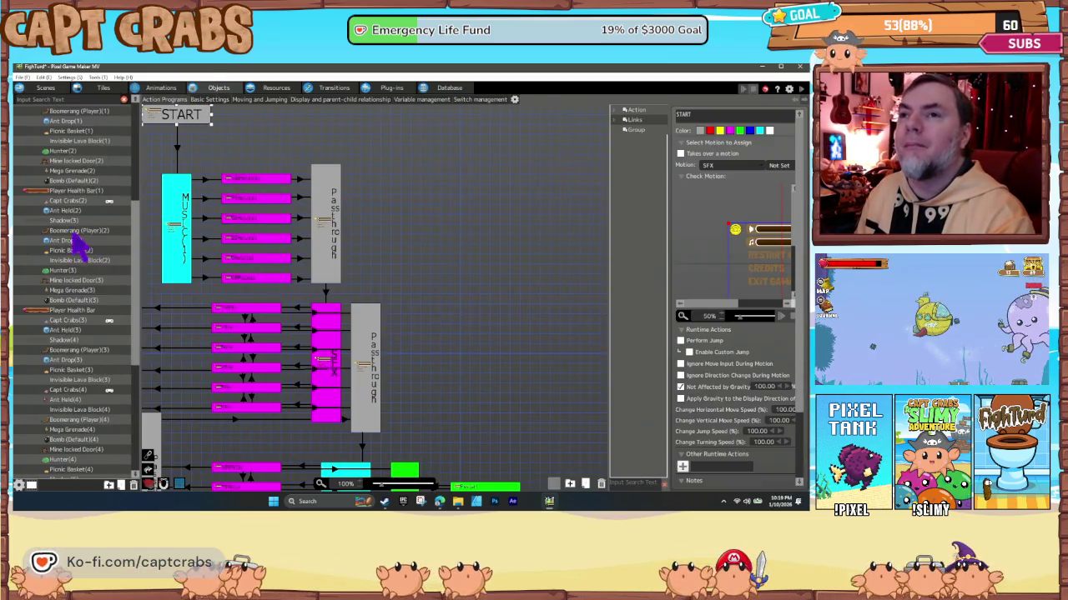
scroll(75, 235, up, 5)
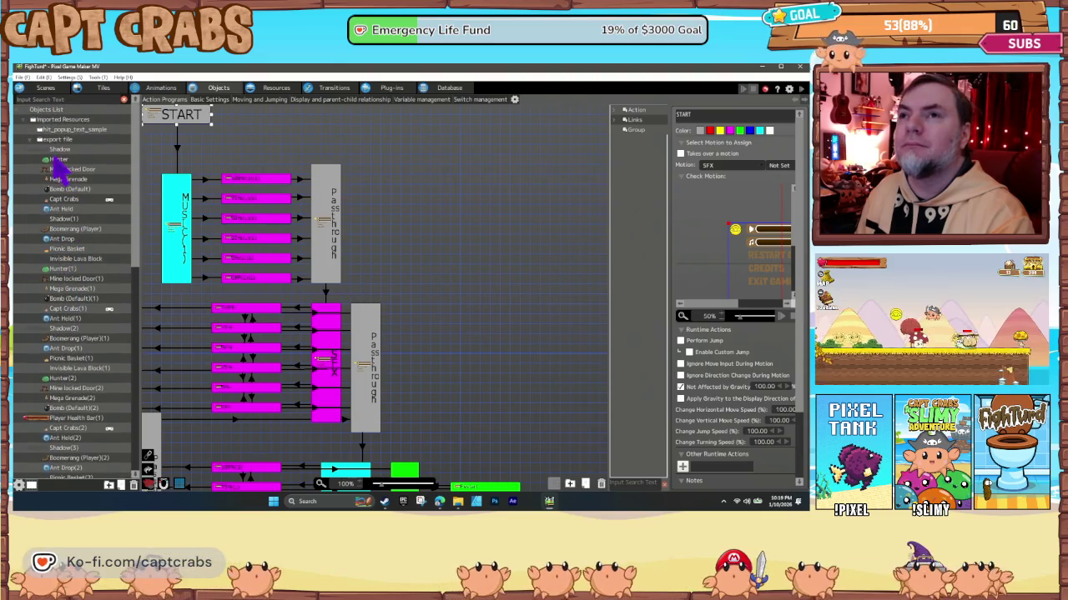
right_click(53, 150)
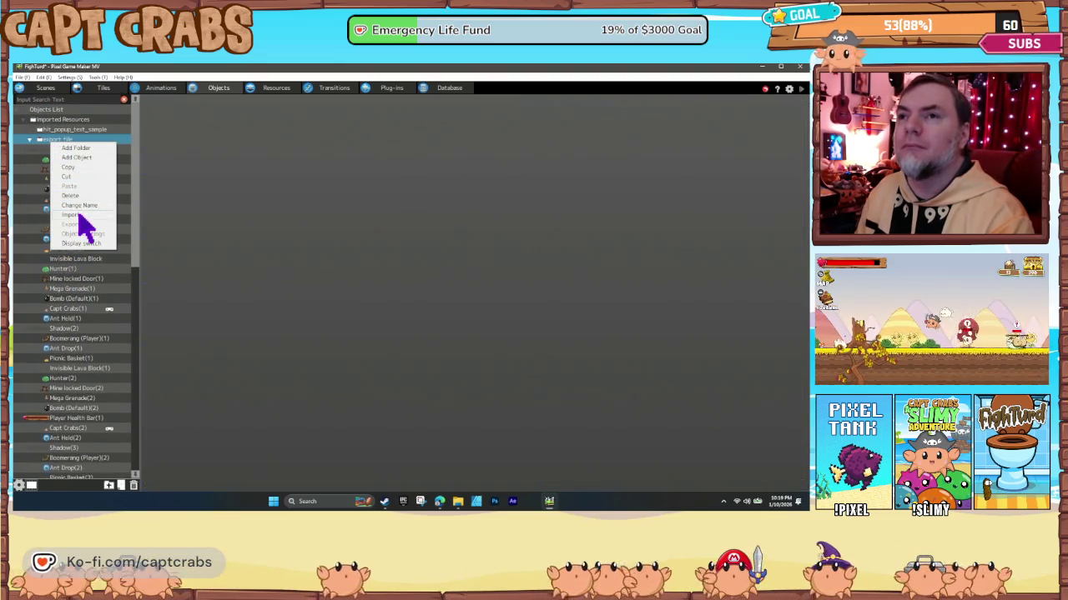
click(80, 221)
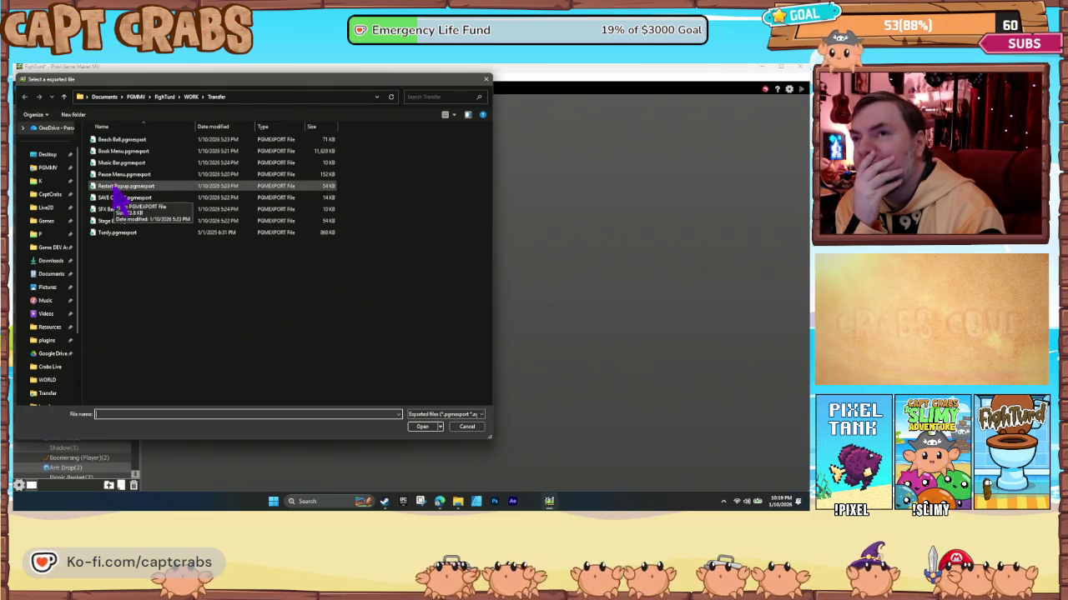
double_click(115, 190)
click(511, 368)
click(423, 300)
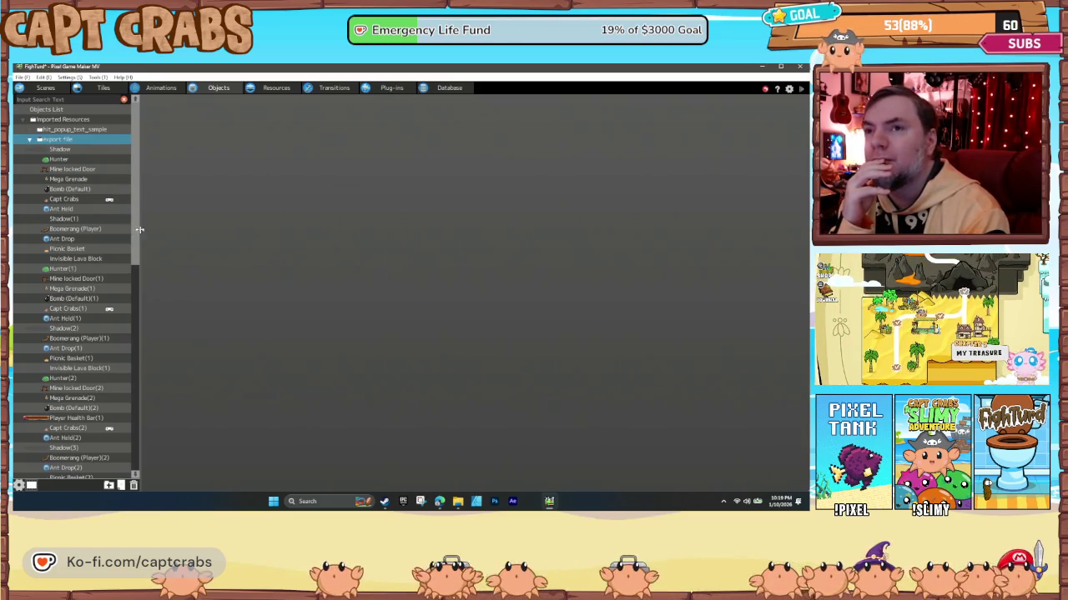
Import another export file, adding objects like Capt Crabs(4), Mega Grenade(4) and Hunter(4).
right_click(56, 141)
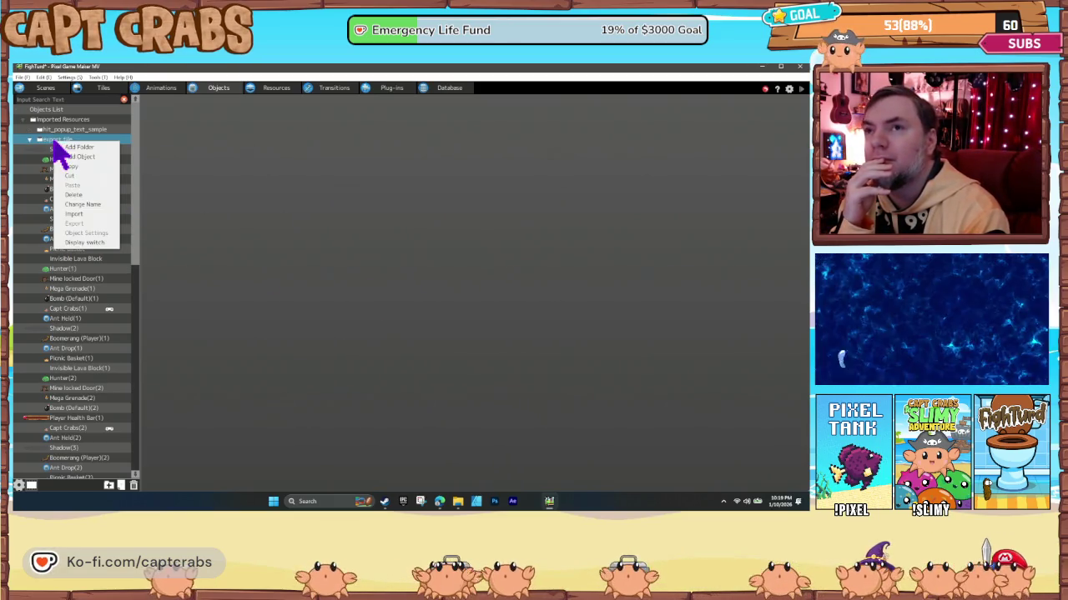
click(81, 214)
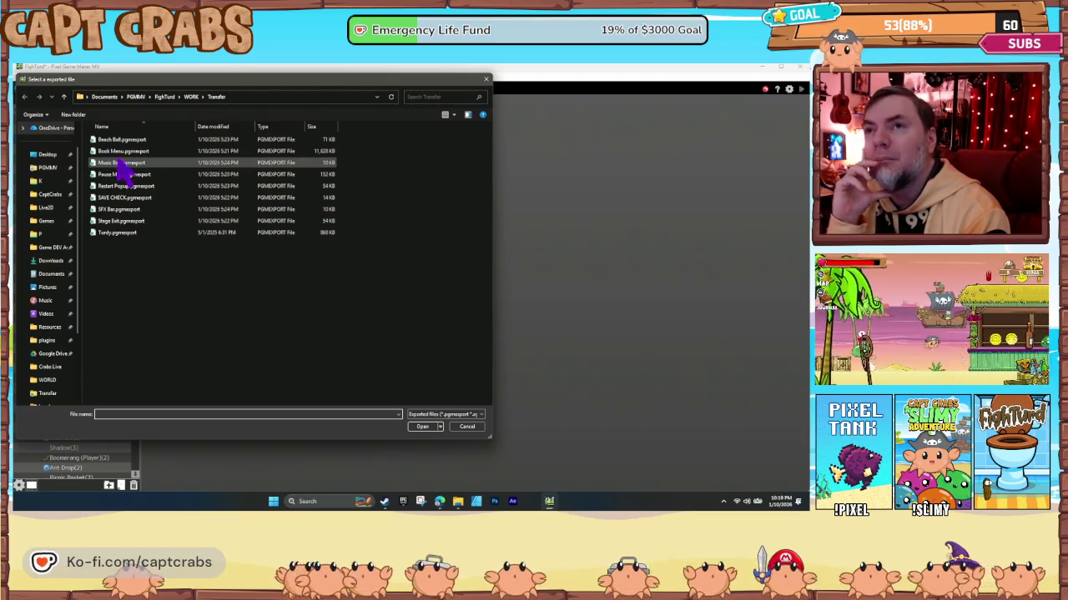
double_click(109, 161)
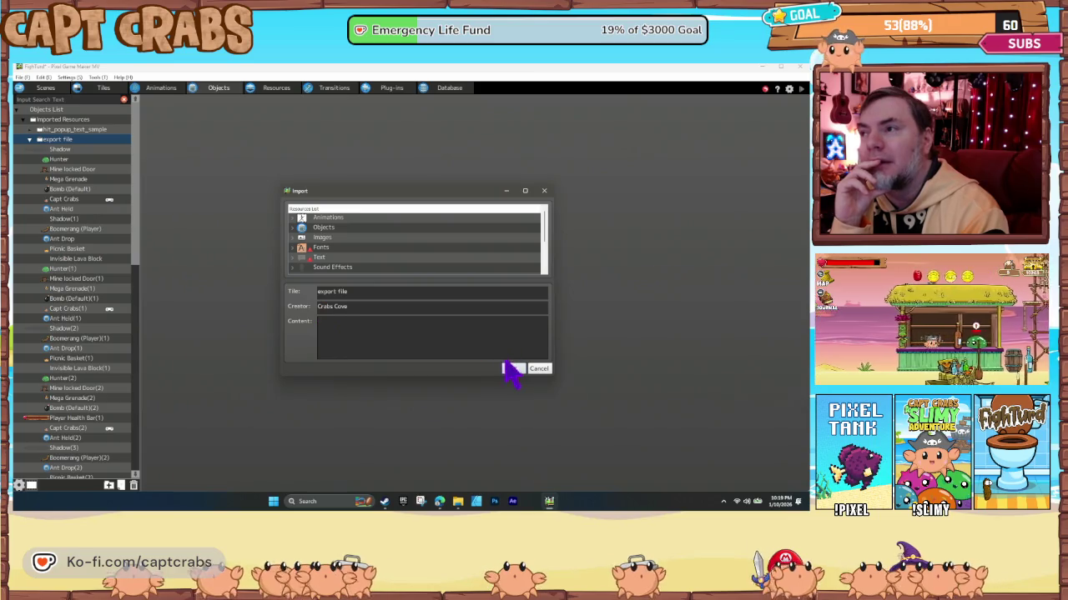
click(505, 367)
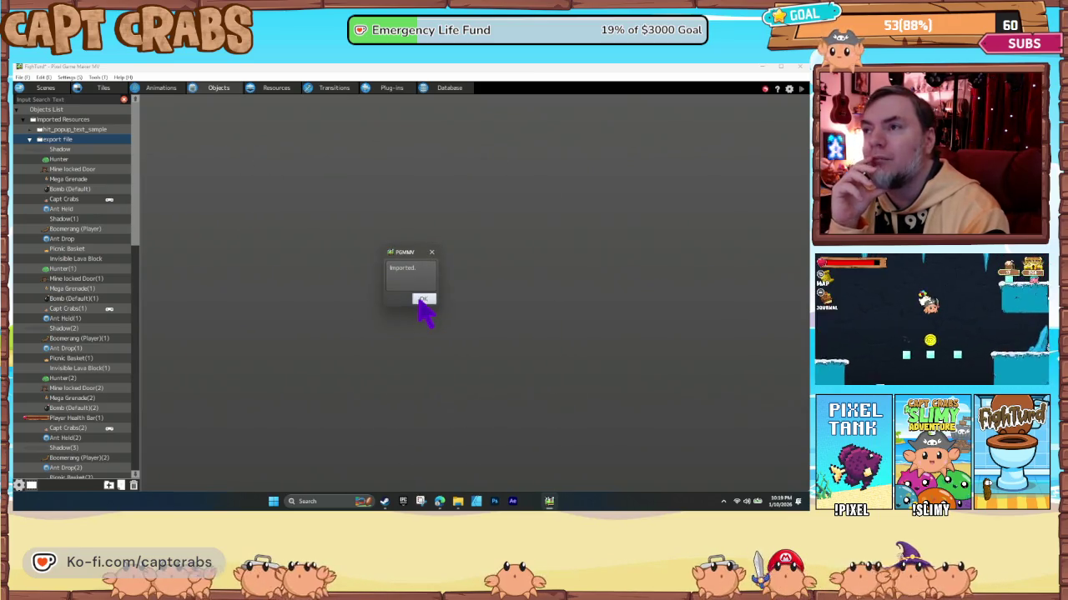
click(422, 300)
scroll(75, 376, down, 8)
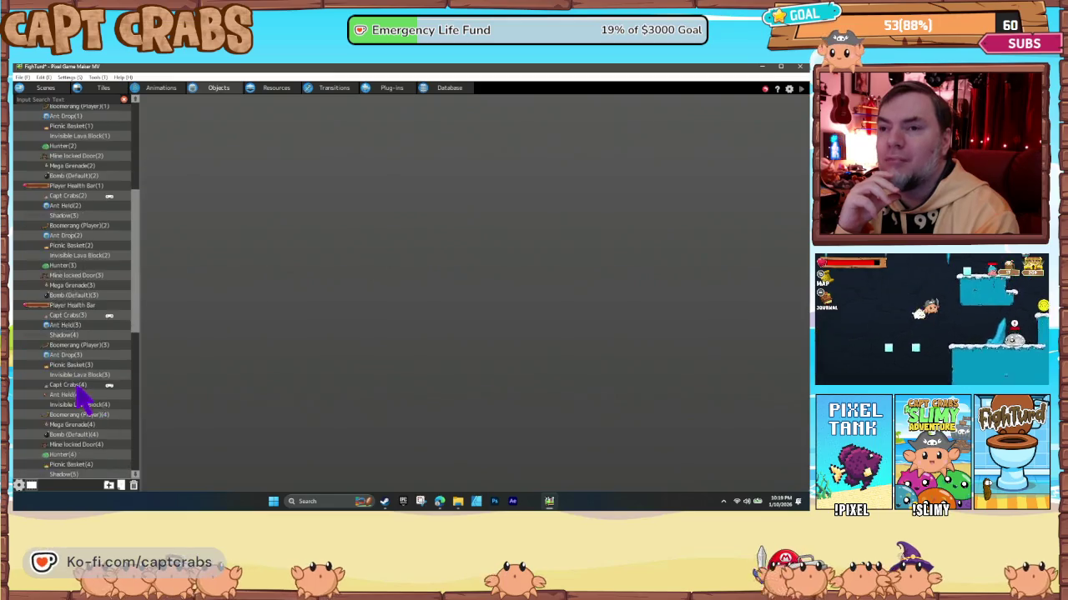
Move the Book Menu object into the GUI folder.
scroll(77, 390, down, 10)
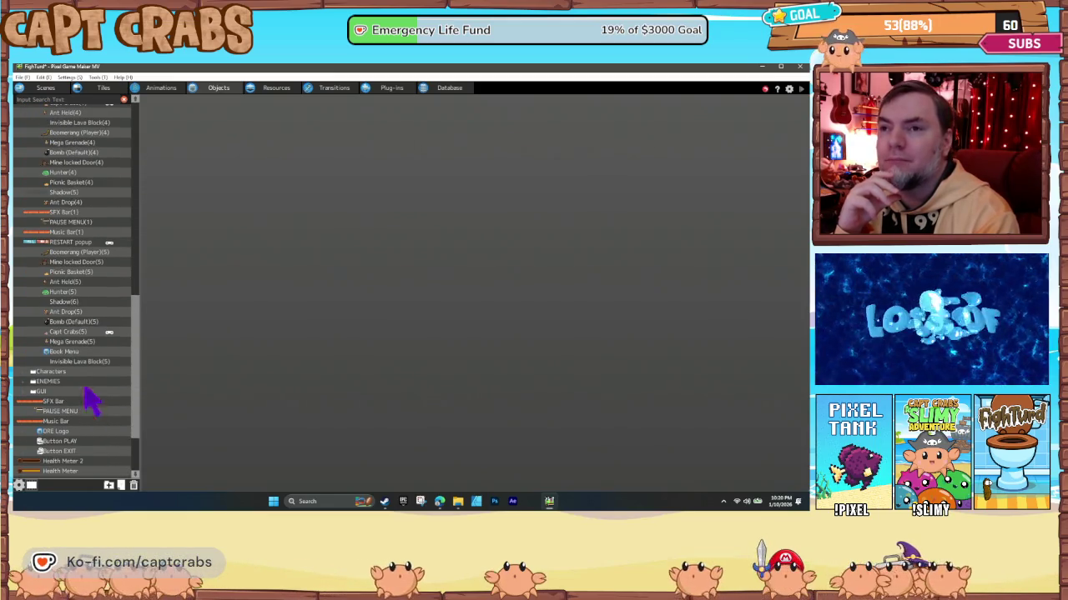
click(71, 354)
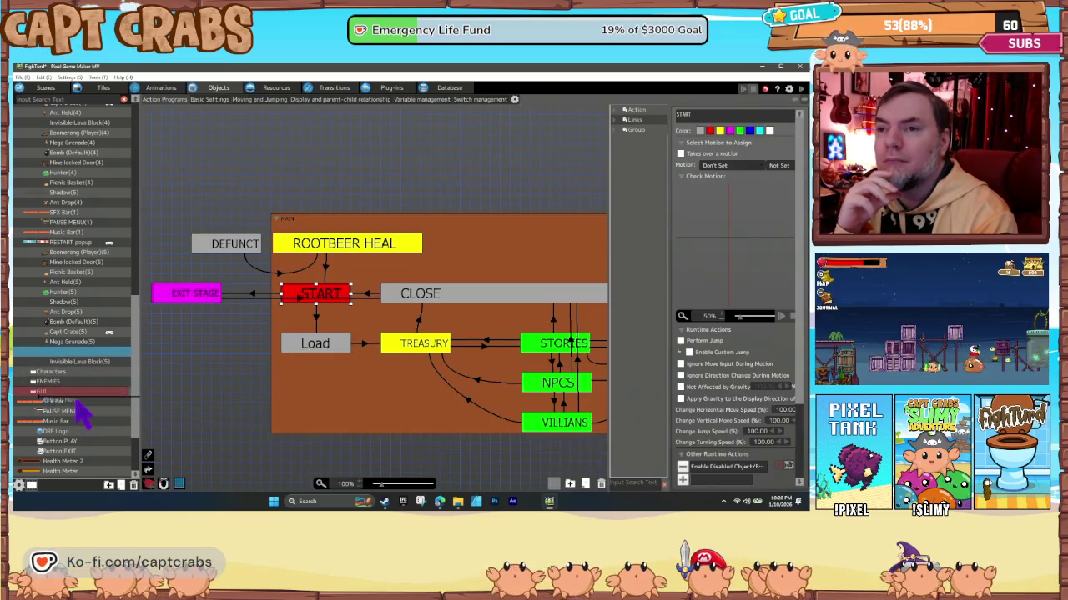
drag(75, 400, 84, 411)
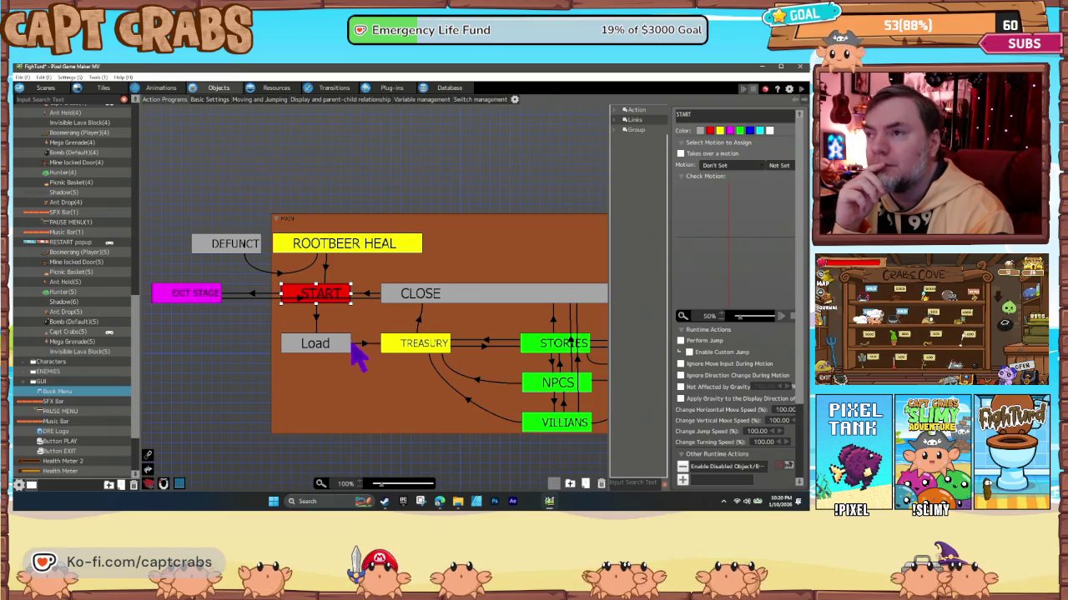
Reconnect Load's link from TREASURY to the OPTIONS state.
scroll(398, 357, right, 1)
scroll(399, 357, right, 2)
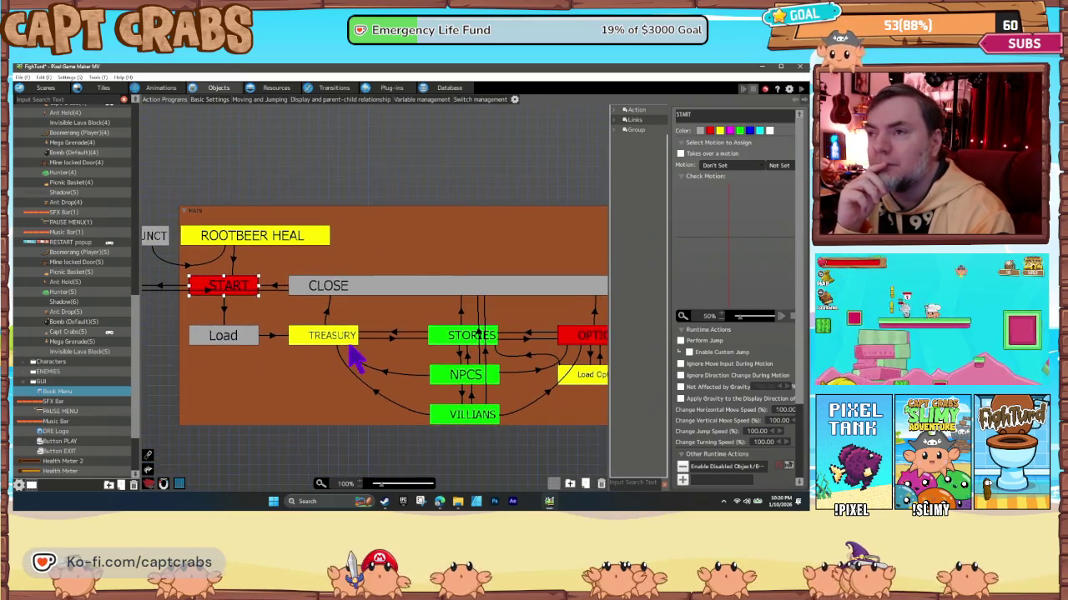
click(343, 339)
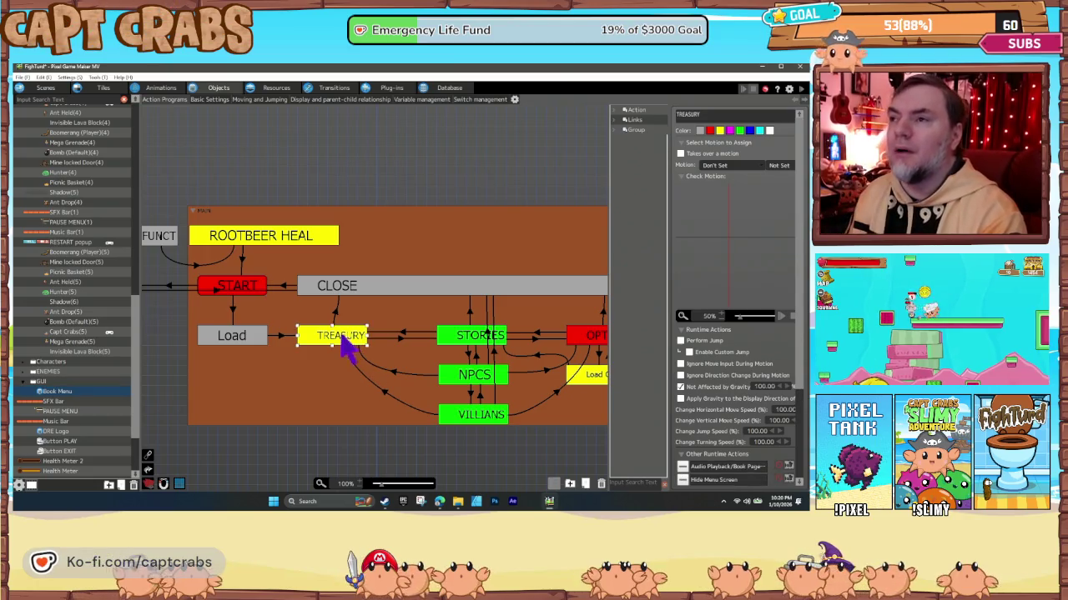
click(293, 336)
mouse_move(296, 338)
mouse_down()
mouse_move(543, 312)
mouse_move(575, 340)
mouse_up()
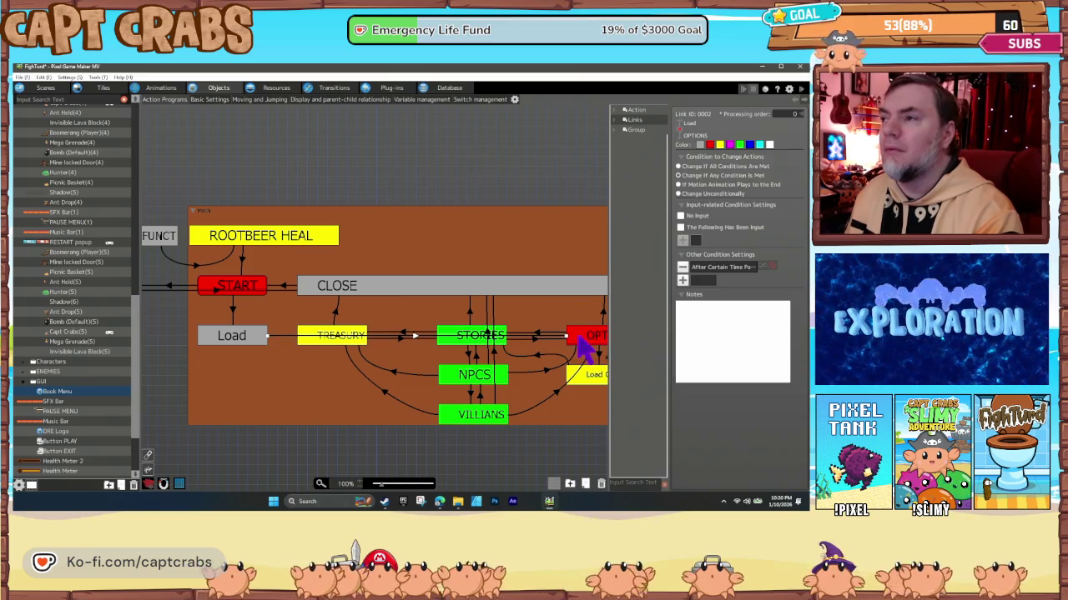
Delete the STORIES, NPCS, VILLIANS and TREASURY states.
click(477, 343)
key(Delete)
click(482, 377)
key(Delete)
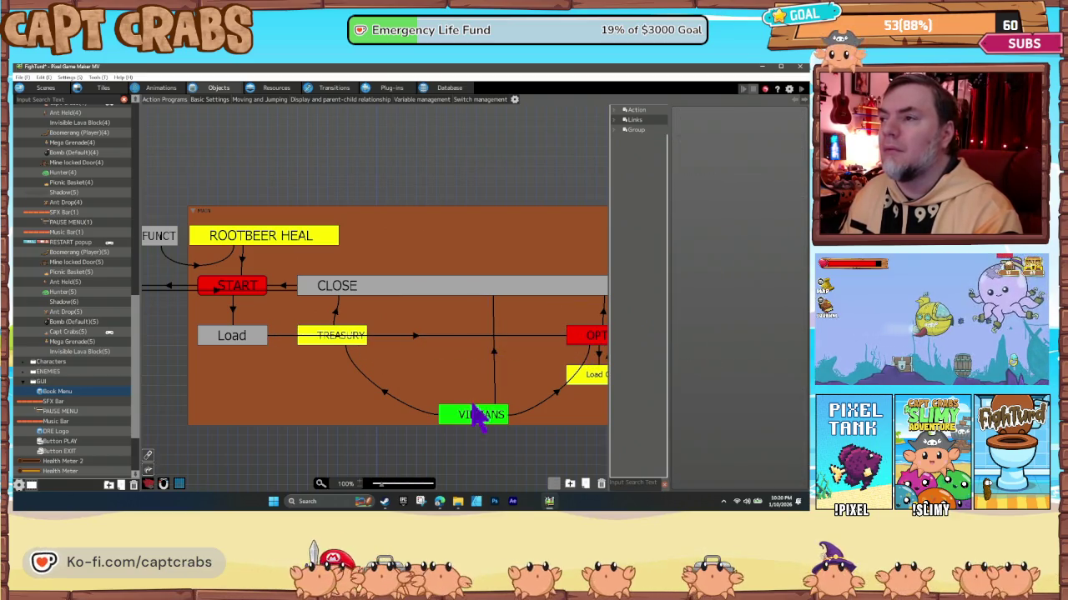
click(477, 415)
key(Delete)
click(353, 343)
key(Delete)
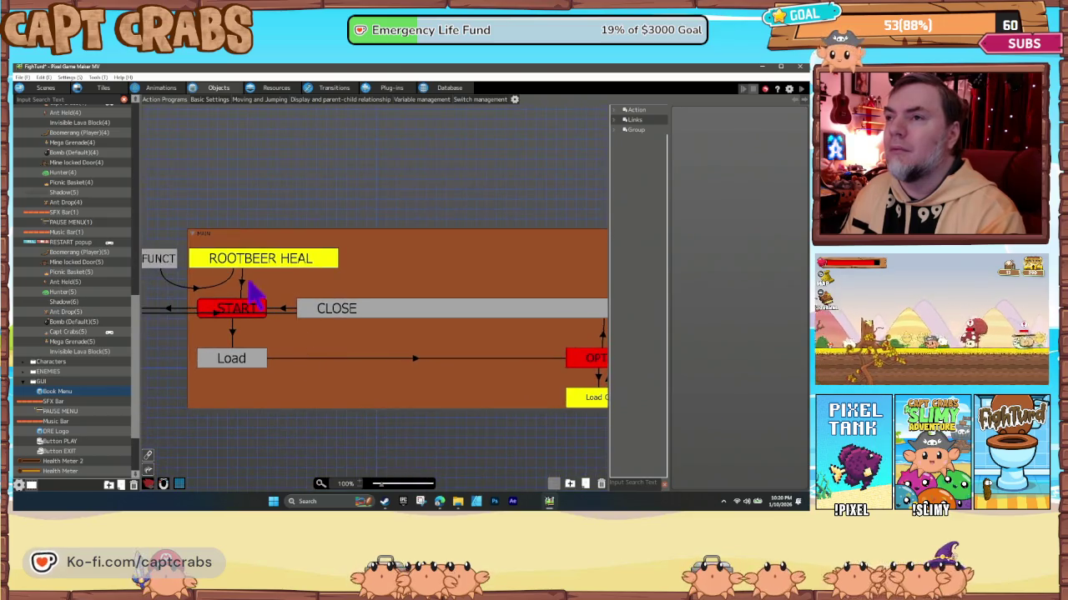
Delete the ROOTBEER HEAL, DEFUNCT and one other unused state.
click(250, 263)
key(Delete)
click(171, 260)
key(Delete)
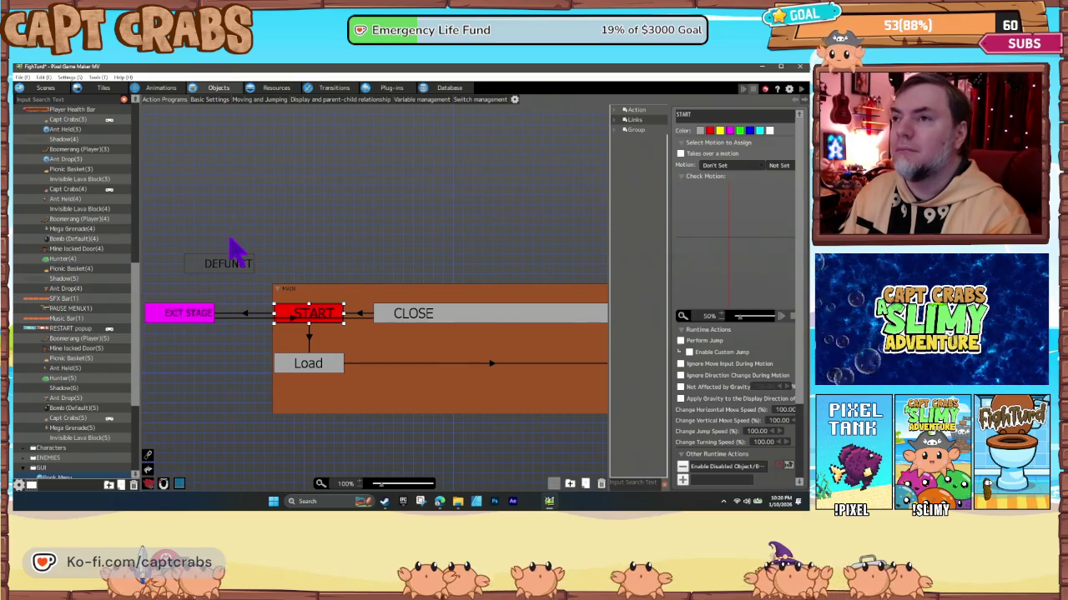
click(236, 265)
key(Delete)
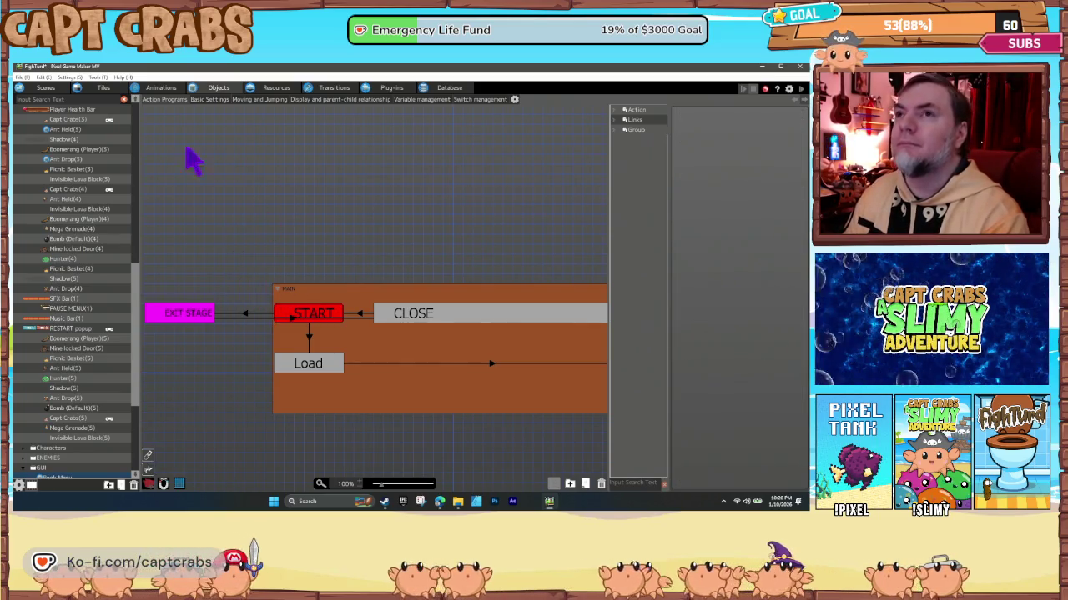
click(45, 88)
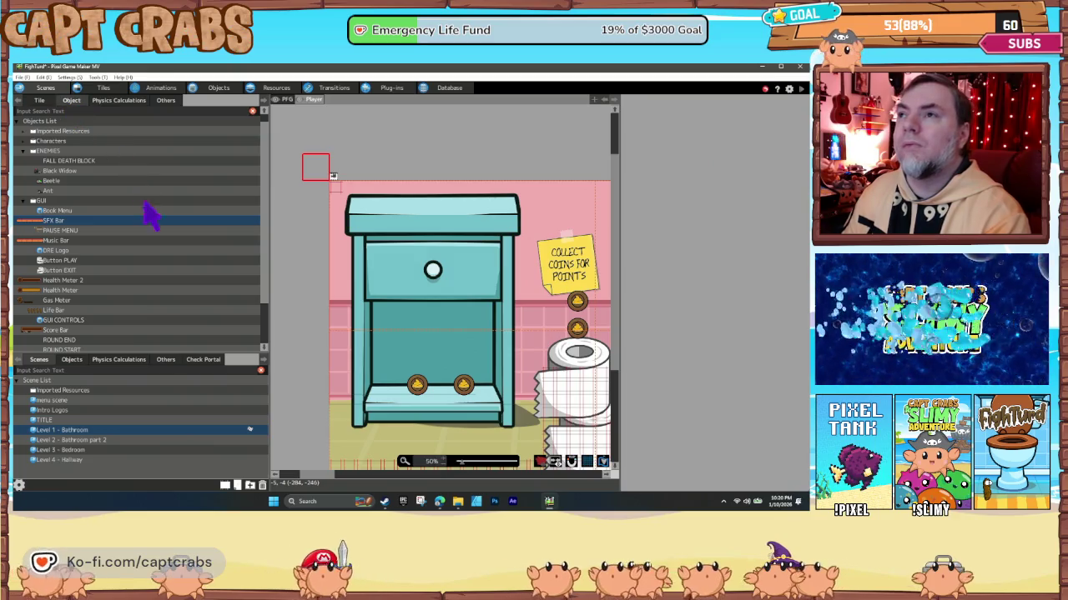
Place the Book Menu object into the Level 1 - Bathroom layout.
scroll(80, 286, down, 2)
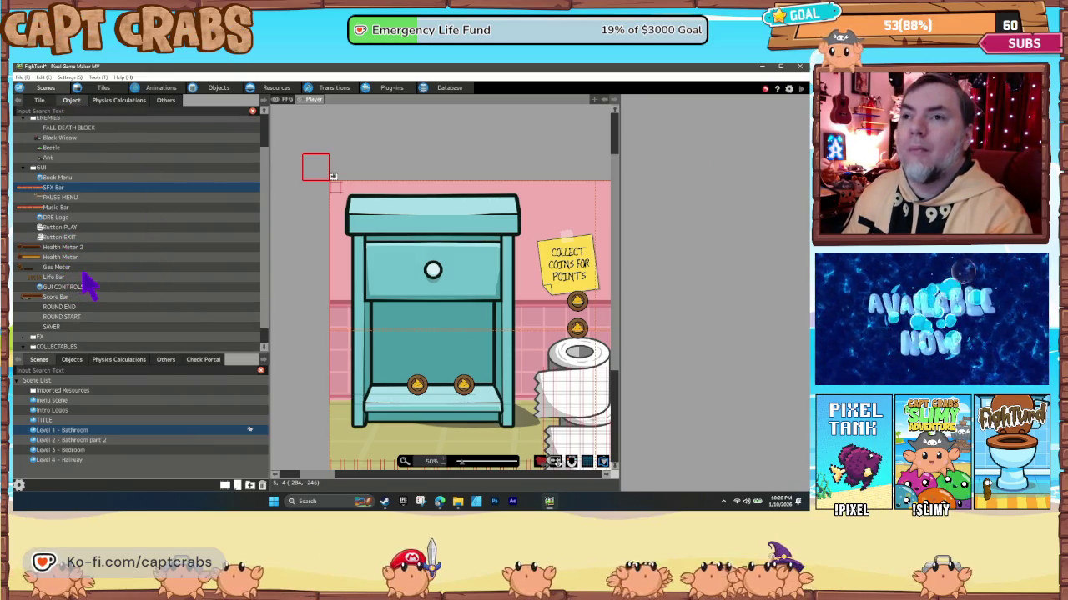
scroll(84, 297, up, 3)
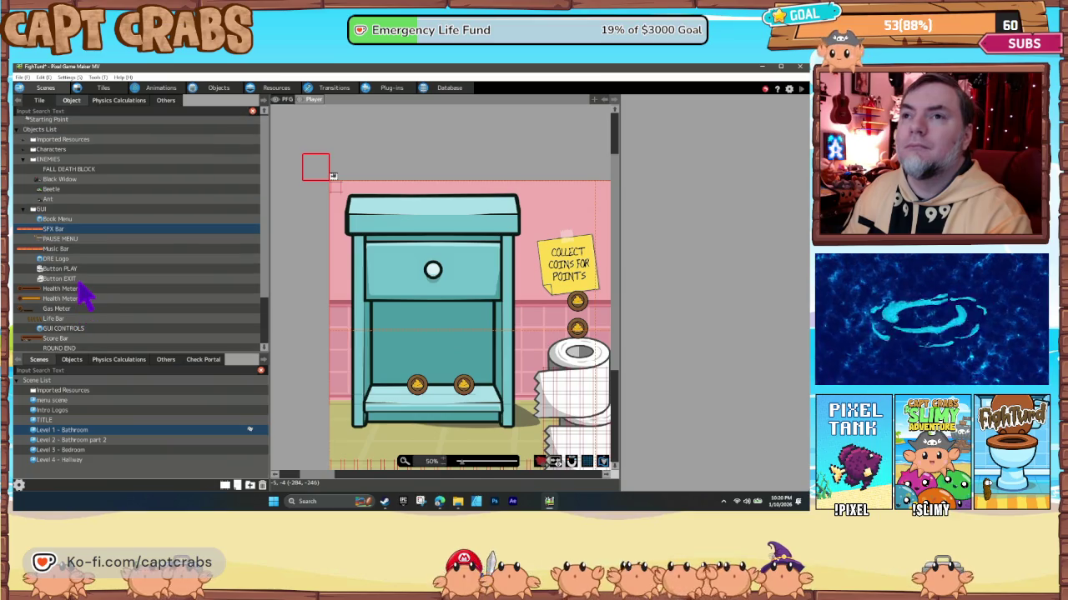
click(64, 231)
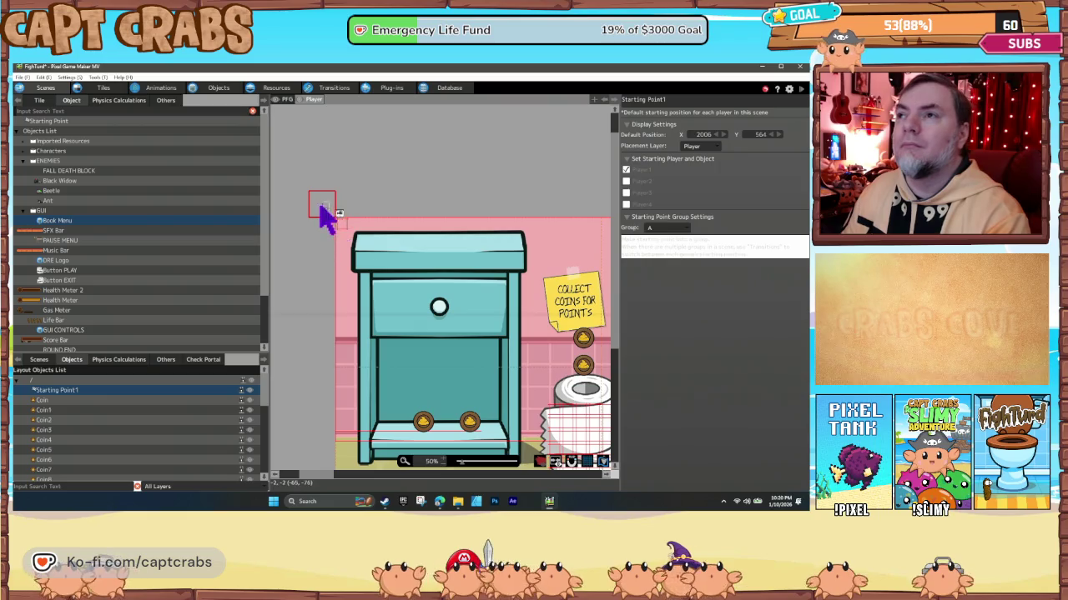
click(318, 207)
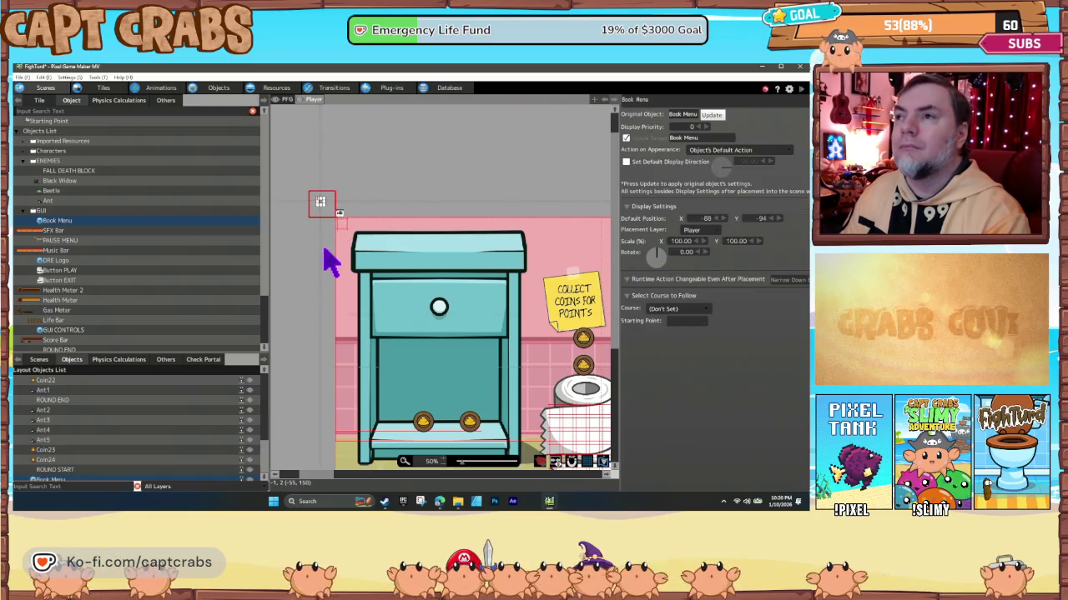
Save the project with Ctrl+S, run a playtest, then close the playtest window.
key(ctrl+s)
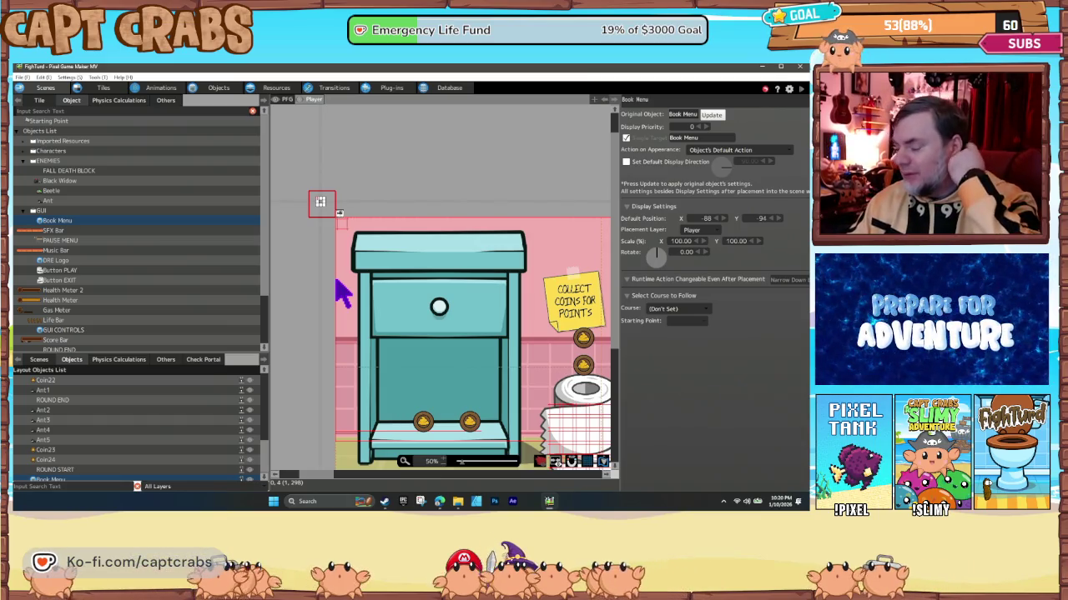
key(F5)
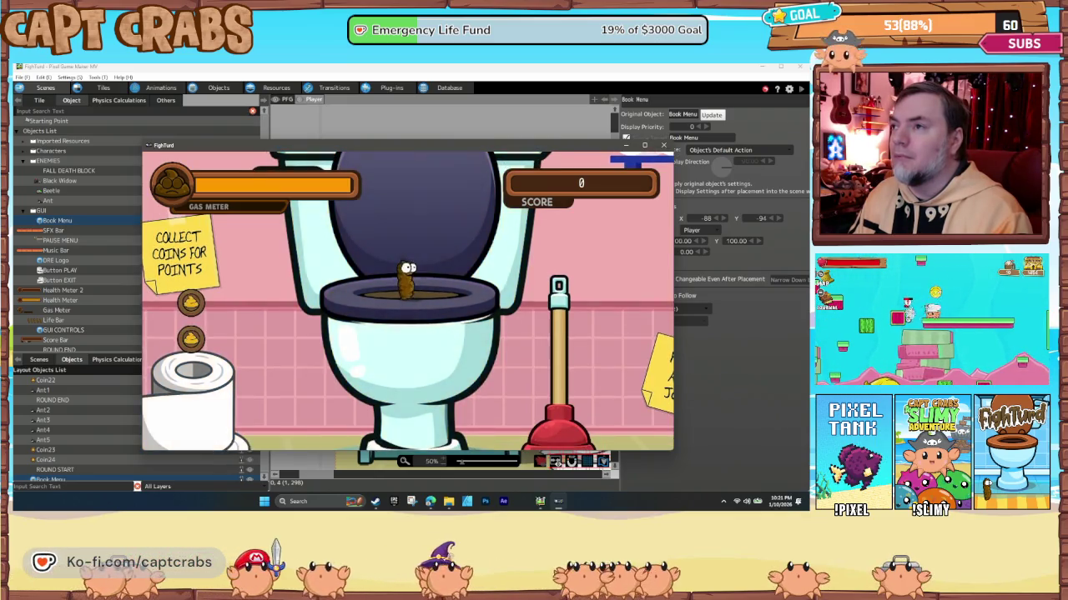
click(663, 145)
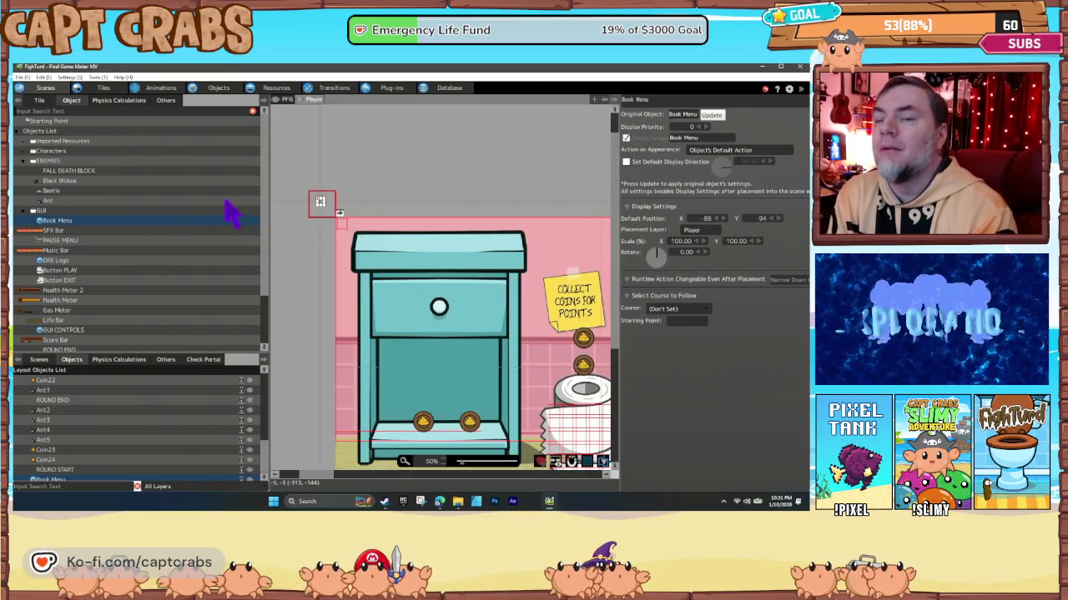
click(221, 90)
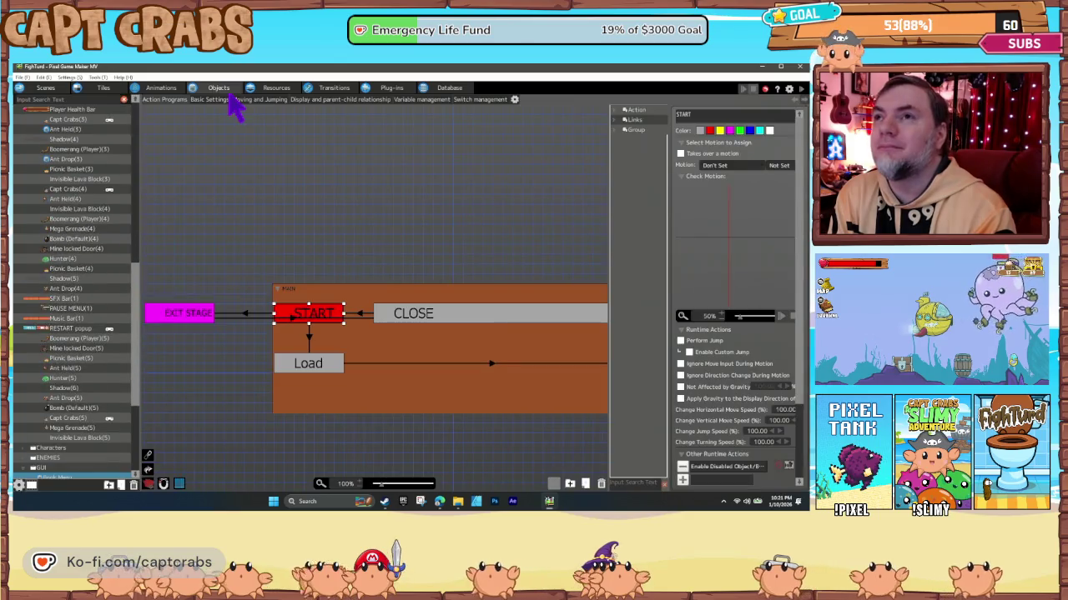
Review the Enable Disabled Object action unchanged and select the Load state.
scroll(106, 391, down, 5)
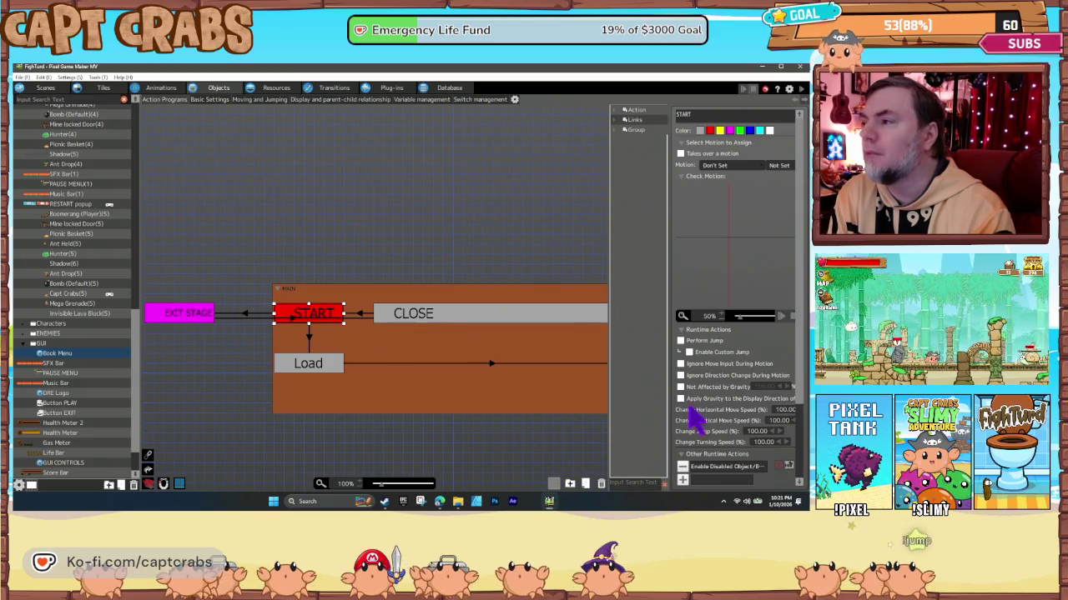
scroll(719, 447, down, 2)
double_click(725, 417)
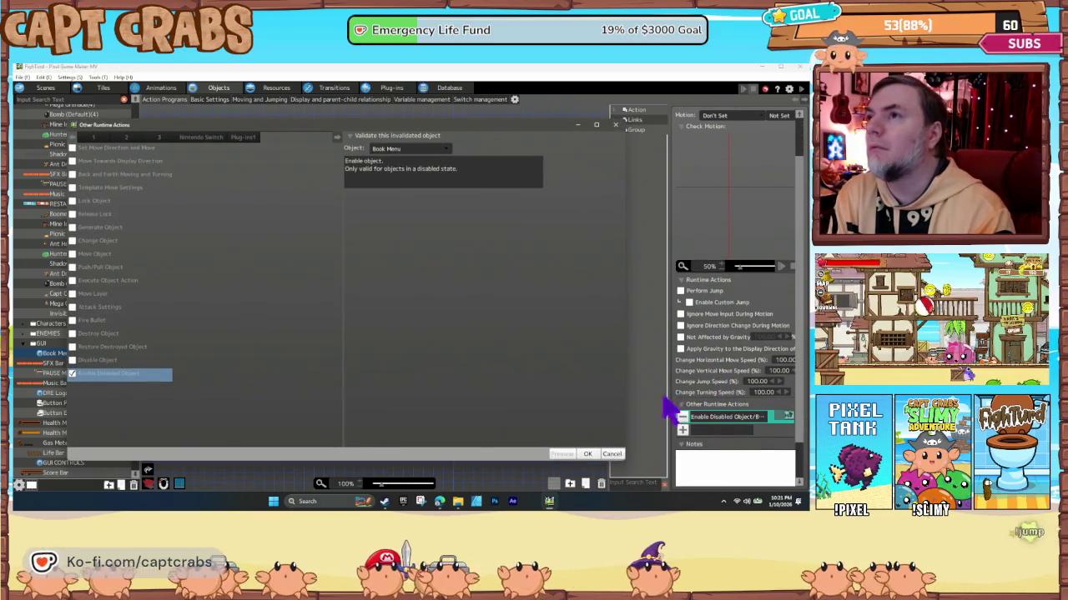
click(613, 454)
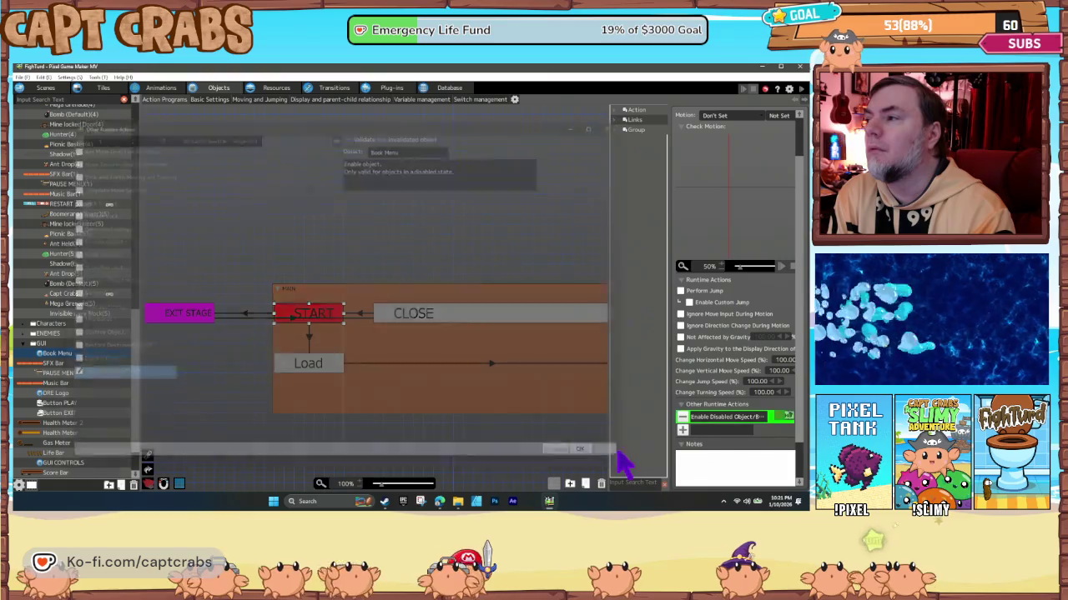
click(308, 337)
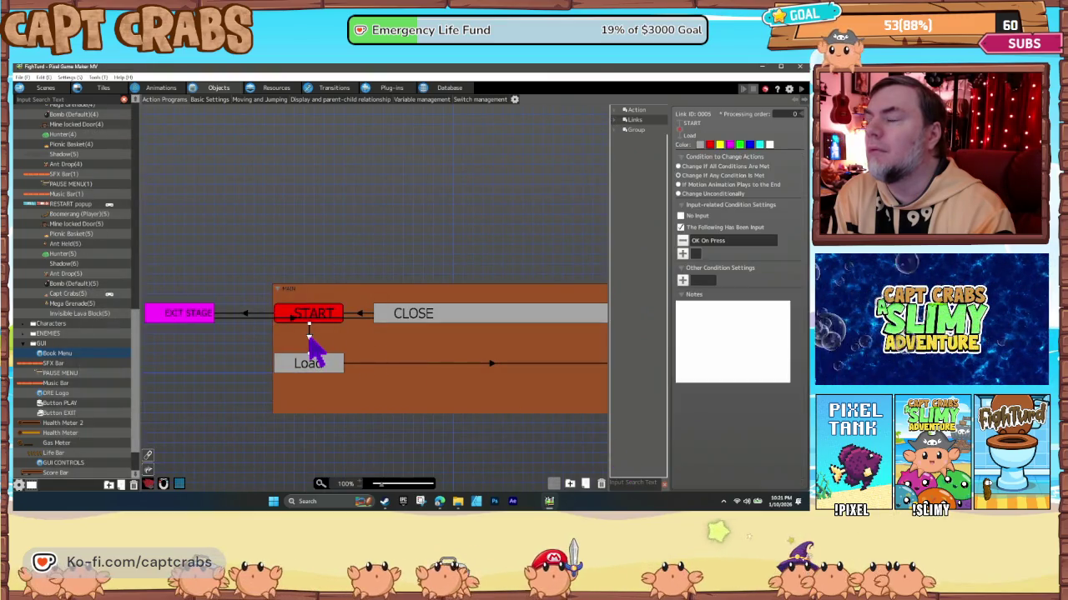
click(315, 364)
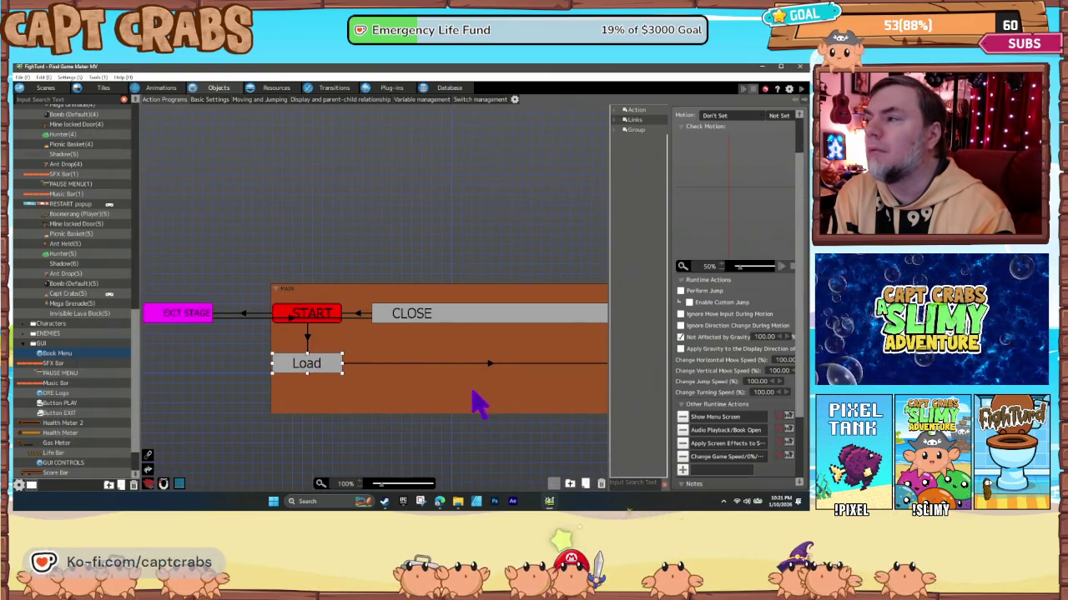
drag(483, 400, 309, 401)
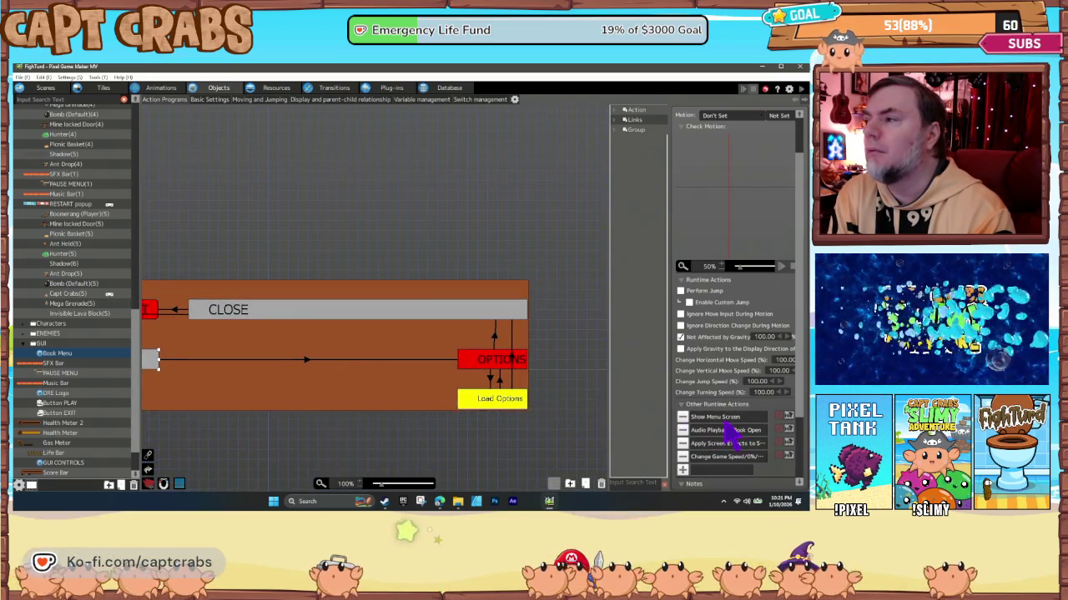
Set a Show Menu Screen action to the Pause menu with the Slide Up sequence.
double_click(722, 418)
click(429, 159)
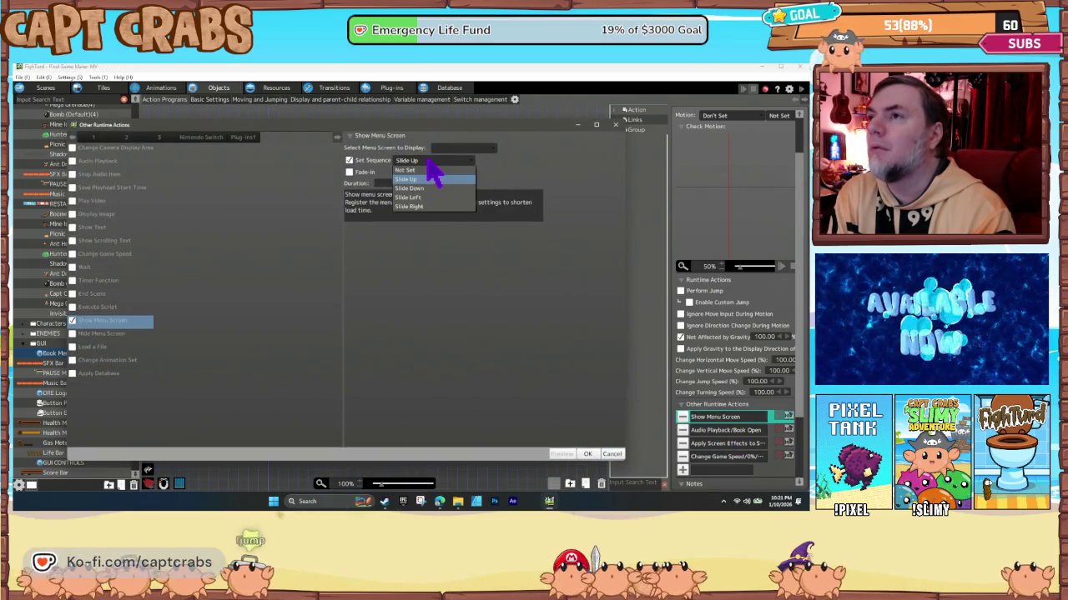
click(429, 179)
click(462, 148)
click(466, 167)
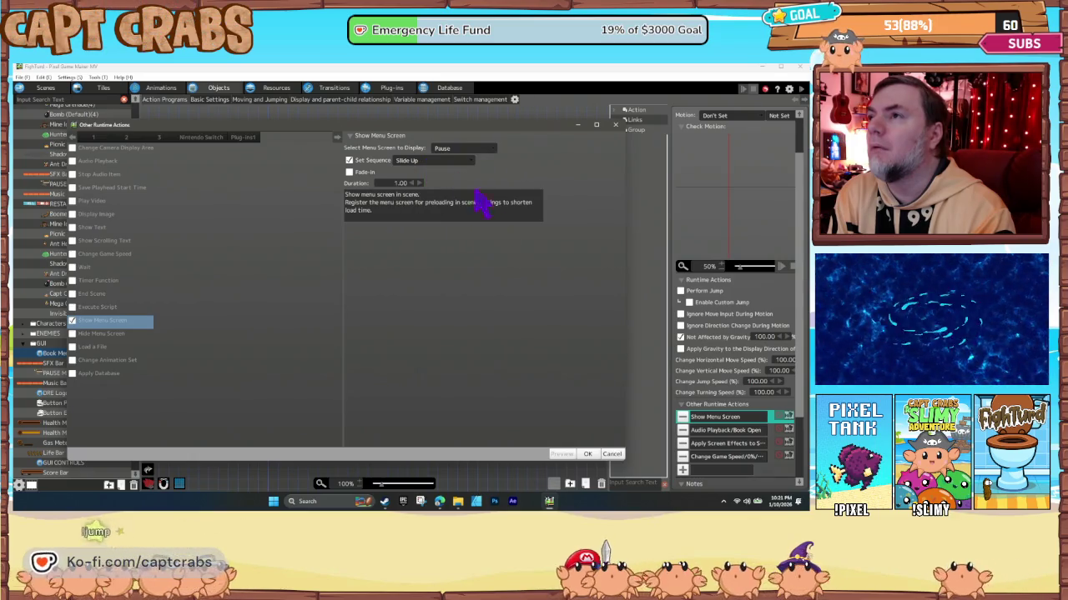
click(587, 454)
Give OPTIONS' Show Menu Screen the Pause menu, Not Set sequence and 1.00 fade-in.
click(490, 361)
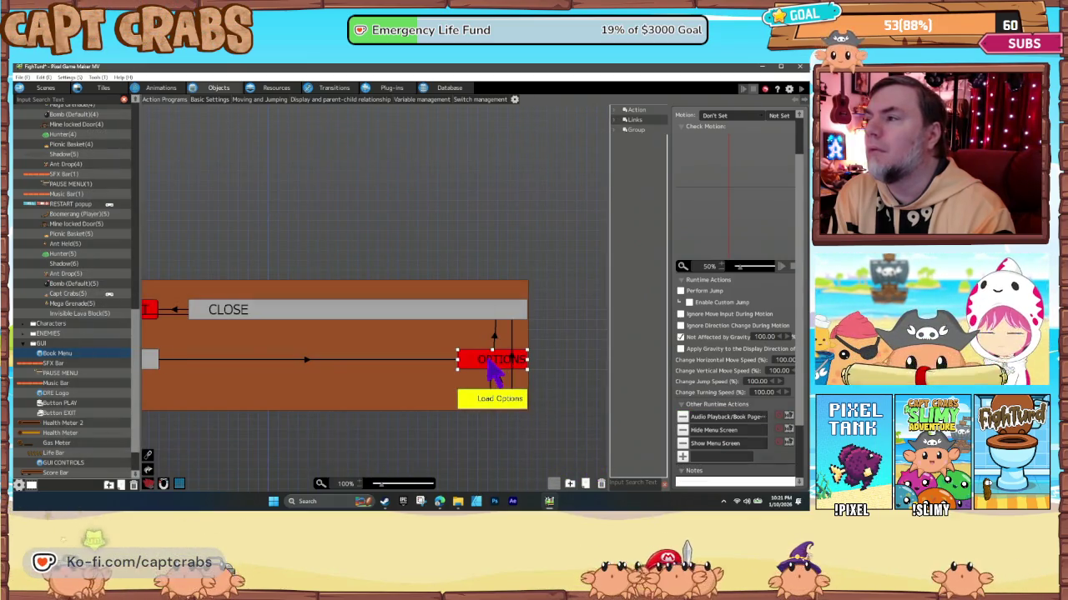
double_click(722, 447)
click(467, 150)
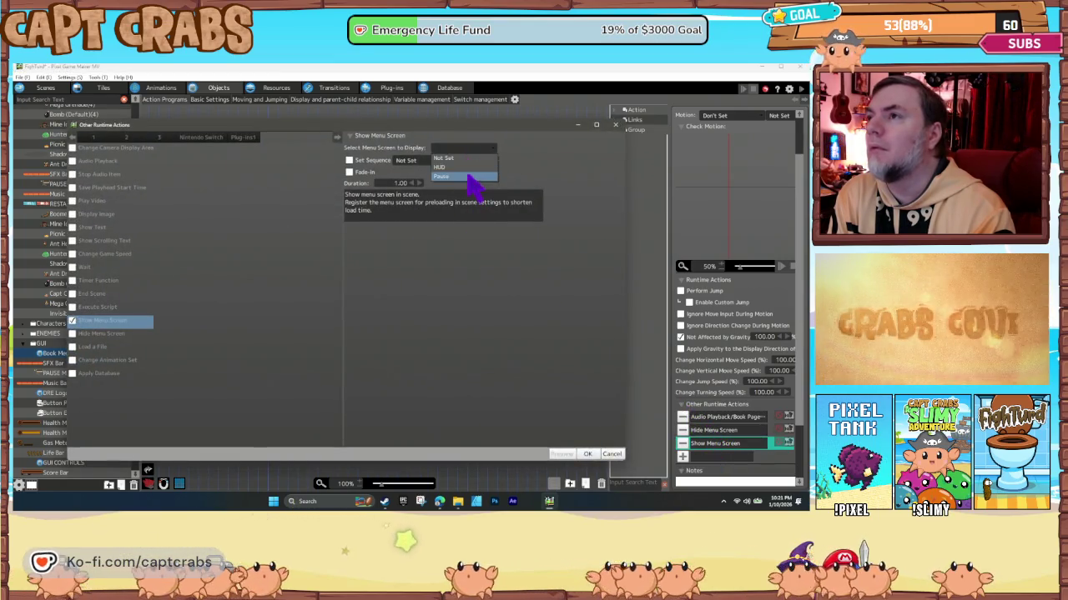
click(466, 167)
click(433, 161)
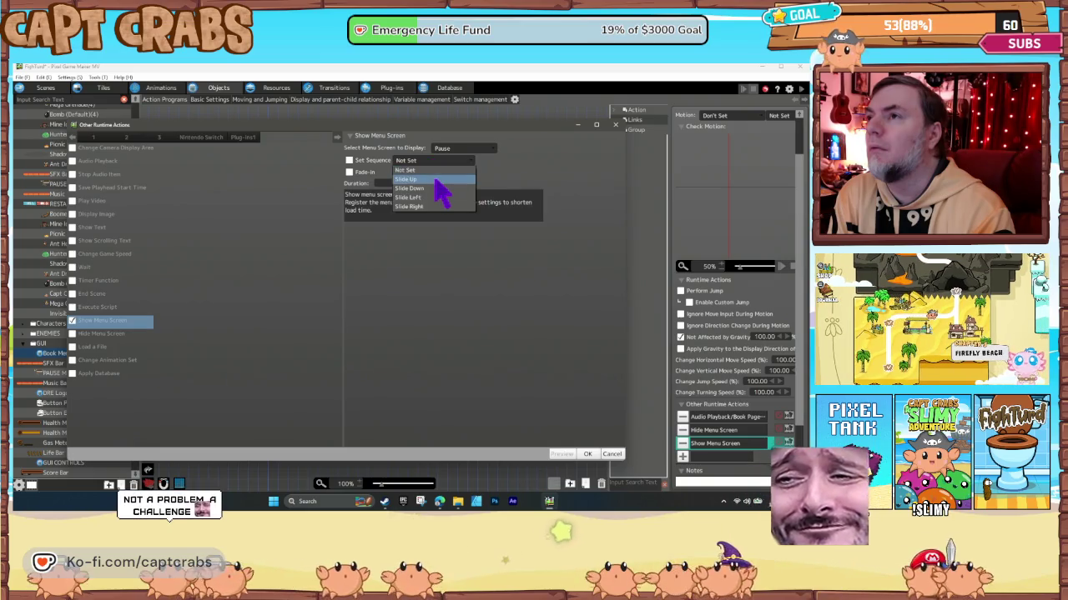
click(529, 286)
click(349, 172)
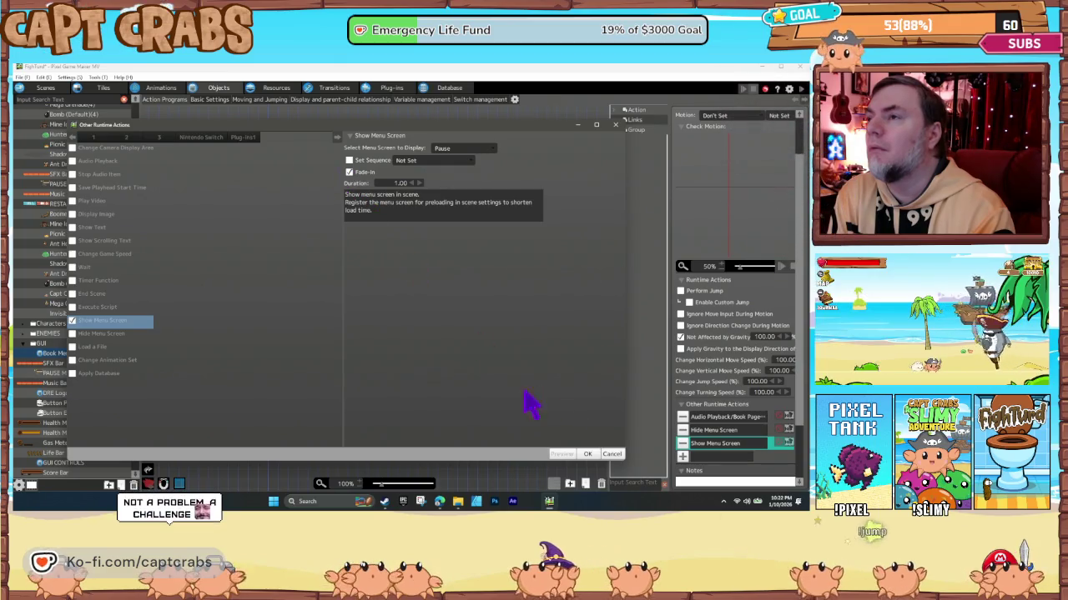
click(587, 454)
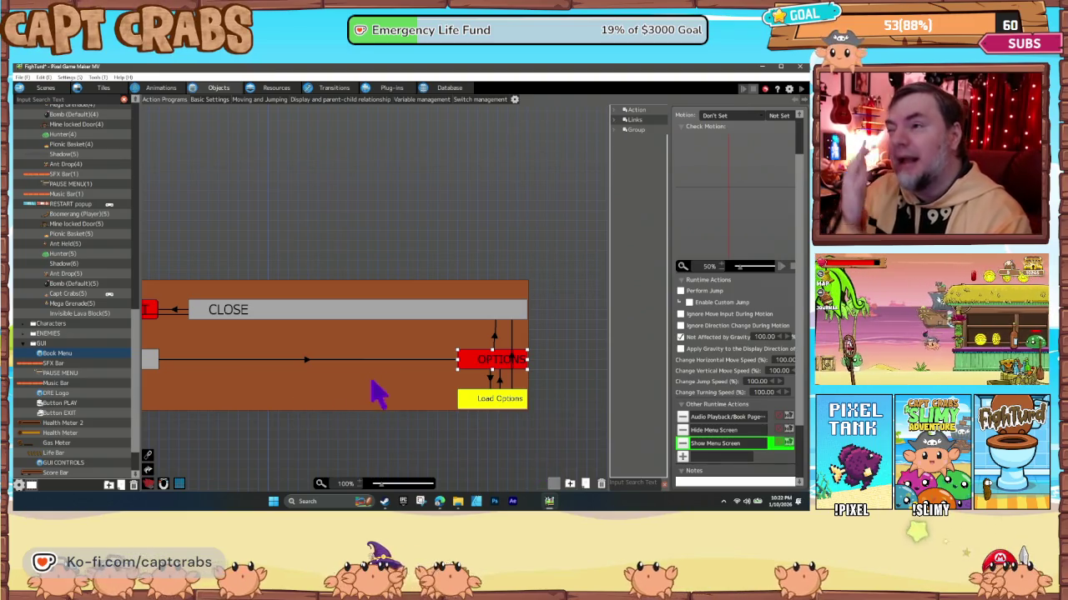
click(488, 402)
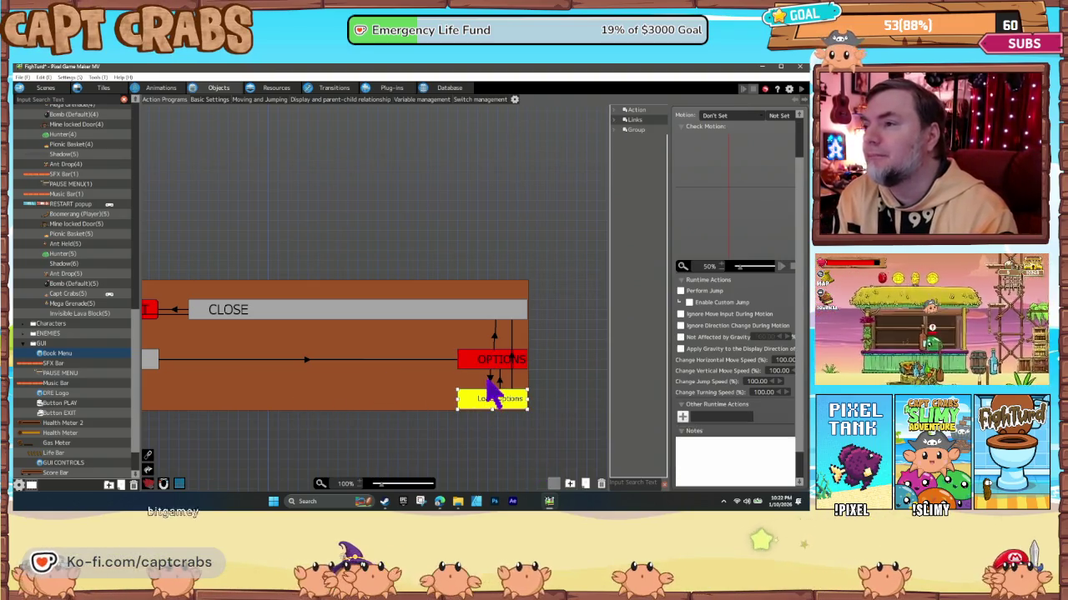
click(493, 382)
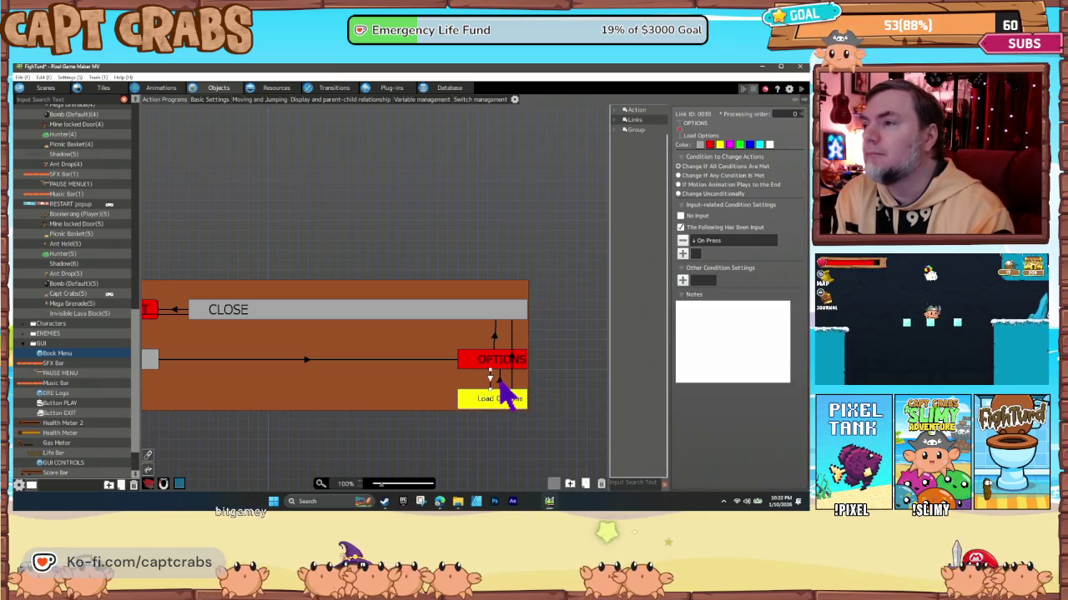
click(428, 394)
drag(287, 397, 426, 403)
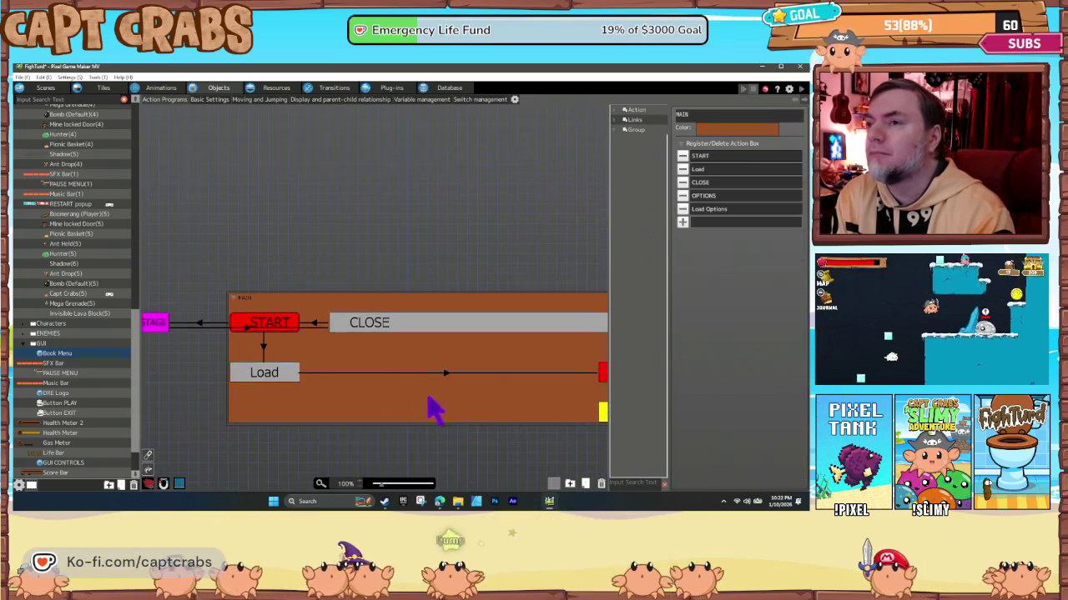
click(402, 328)
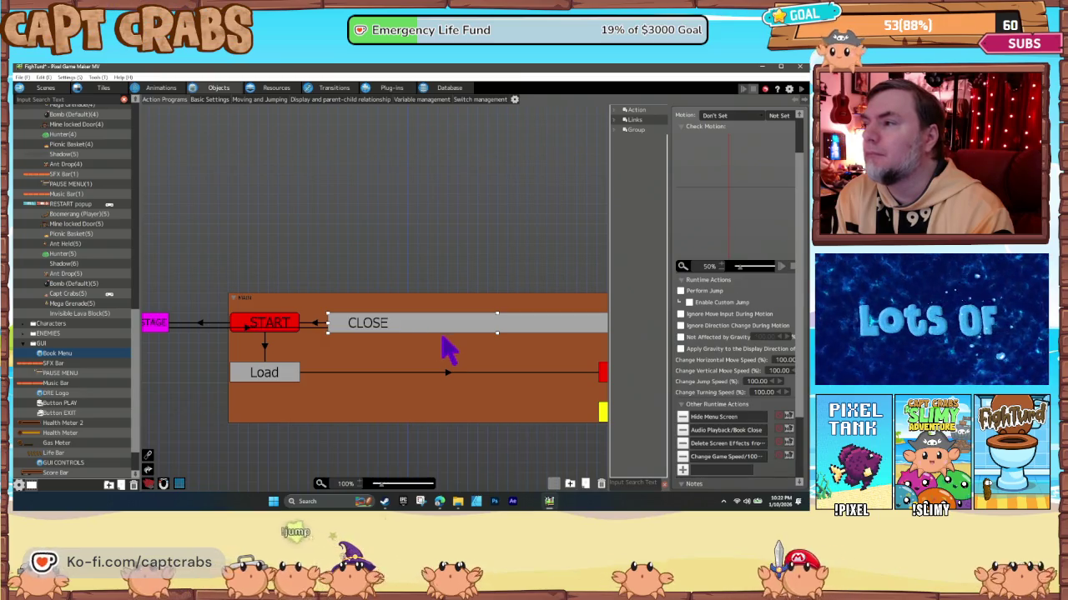
click(273, 337)
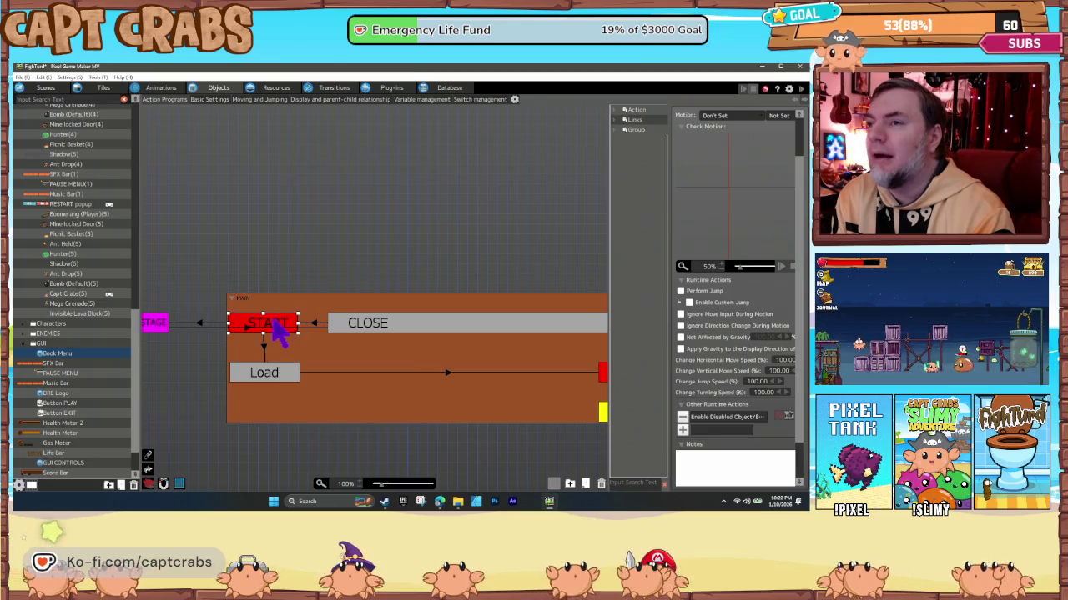
click(264, 345)
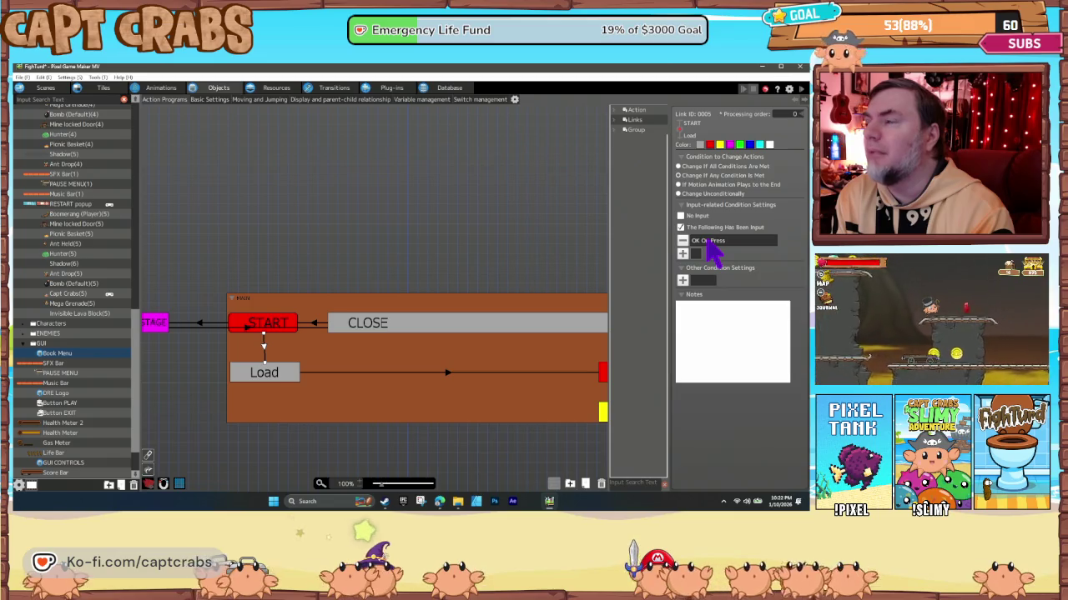
double_click(711, 242)
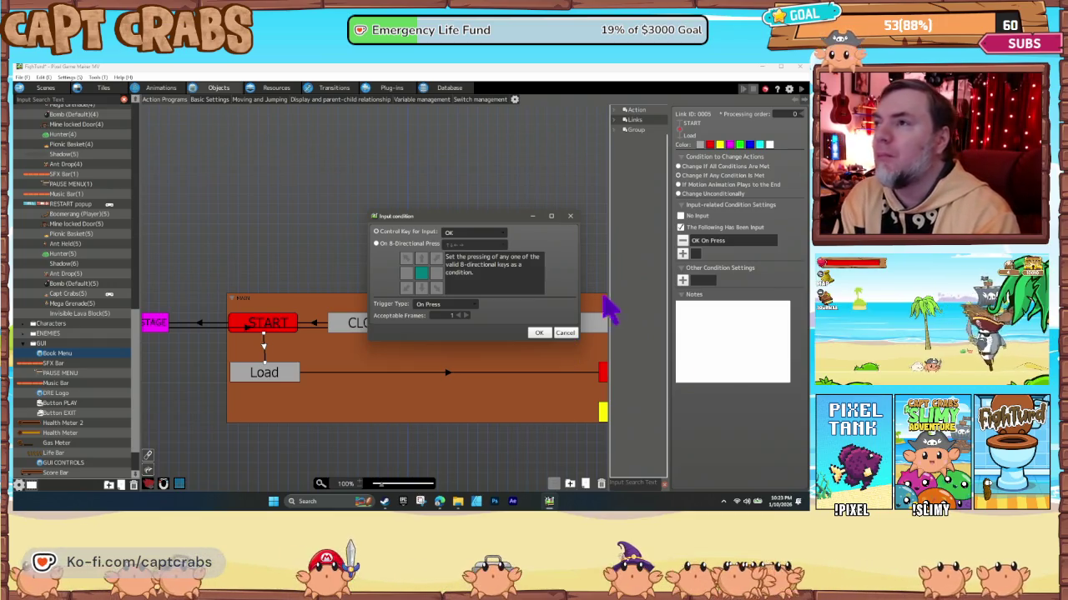
click(538, 332)
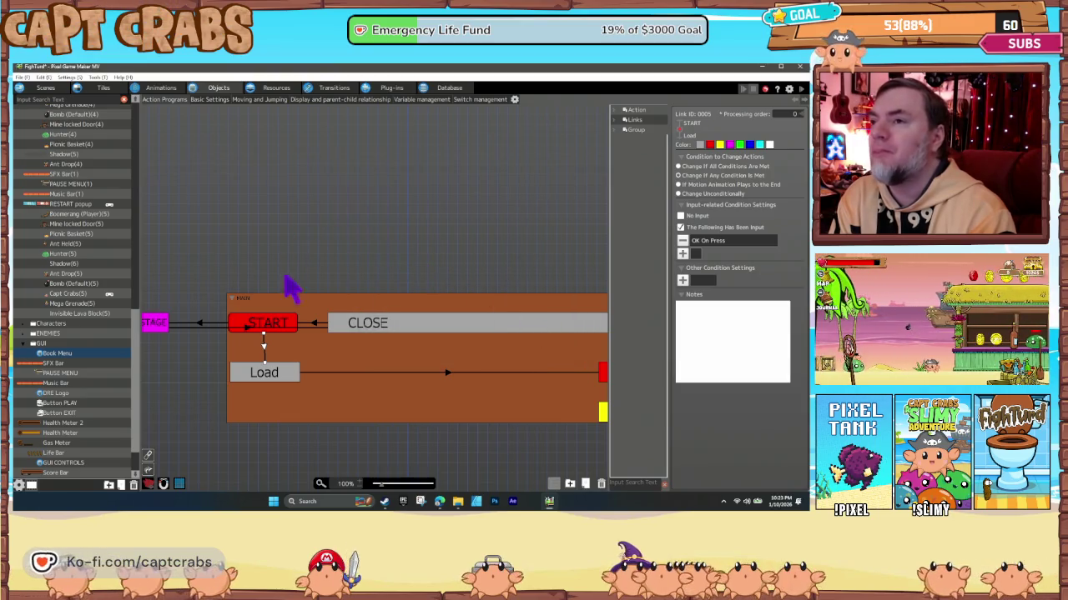
click(282, 327)
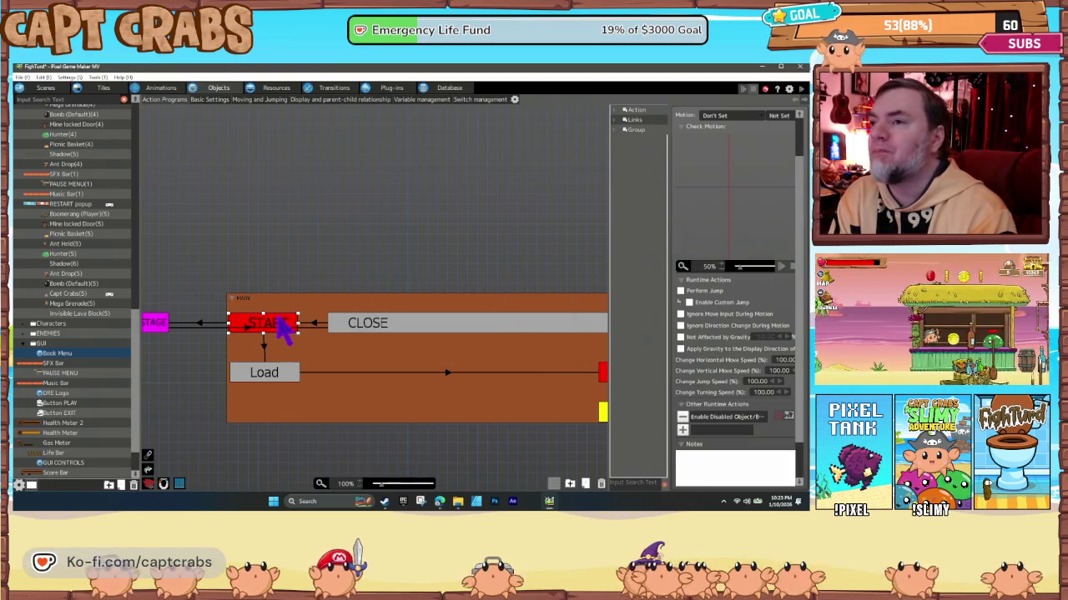
double_click(735, 419)
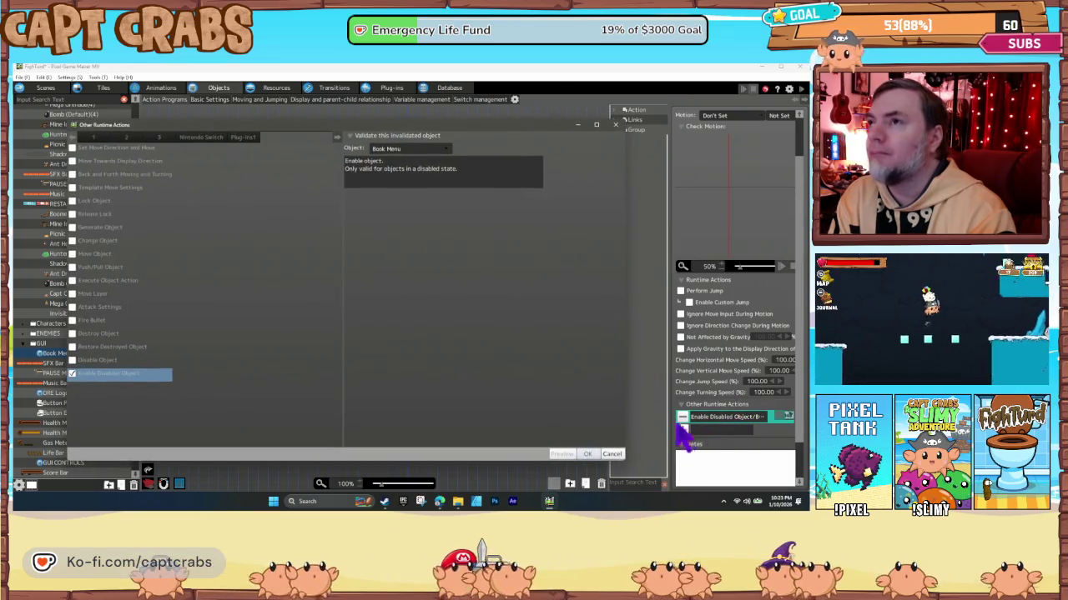
click(614, 454)
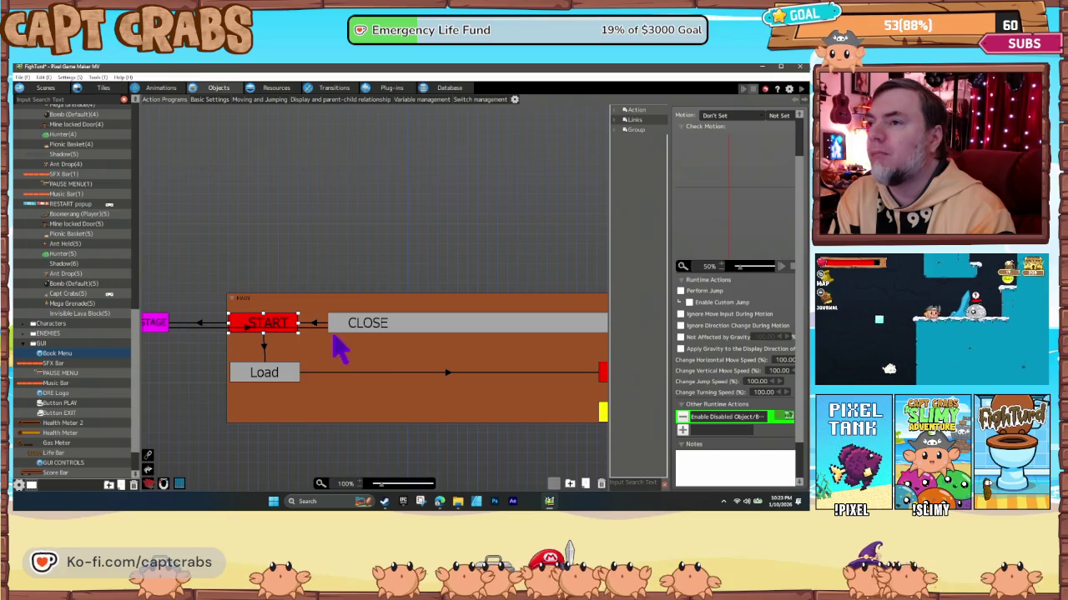
click(263, 342)
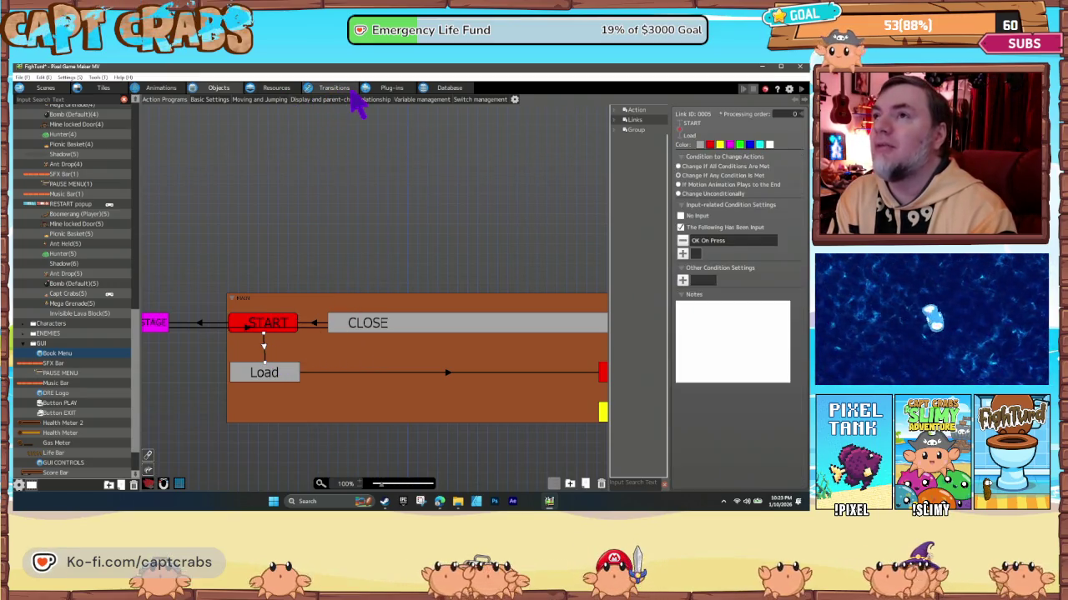
In Control Keys Management, assign the OK key's Controller 01 input to START.
click(69, 77)
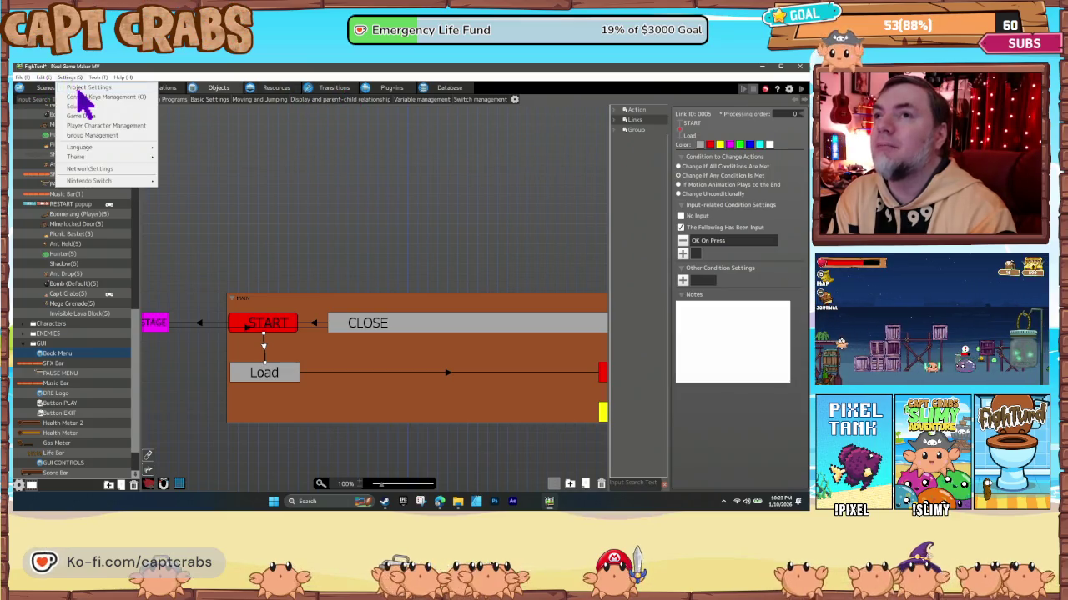
click(83, 96)
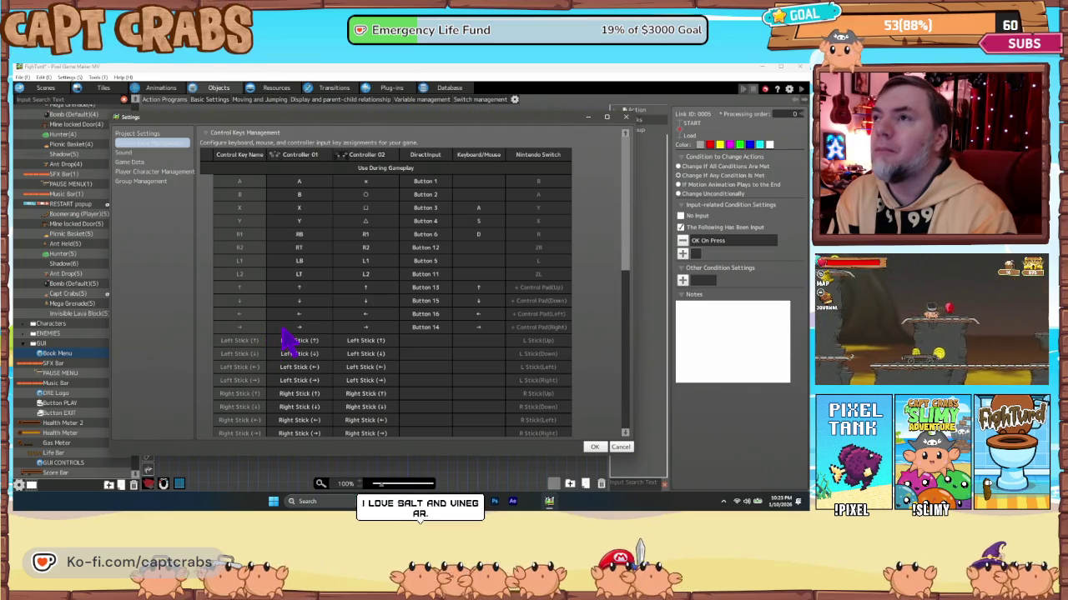
scroll(283, 340, down, 1)
scroll(284, 334, down, 3)
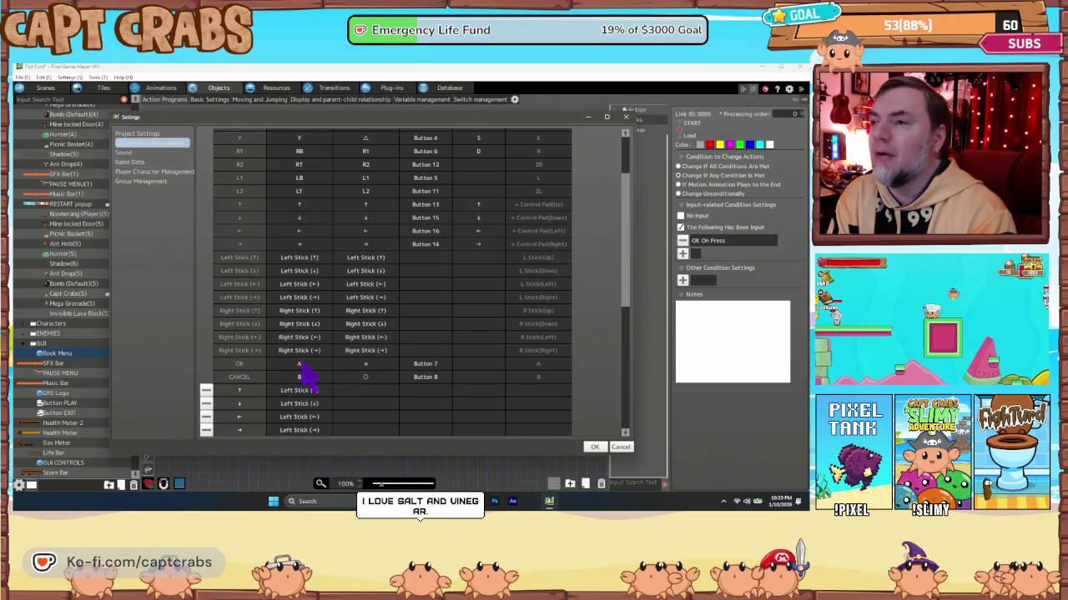
double_click(300, 365)
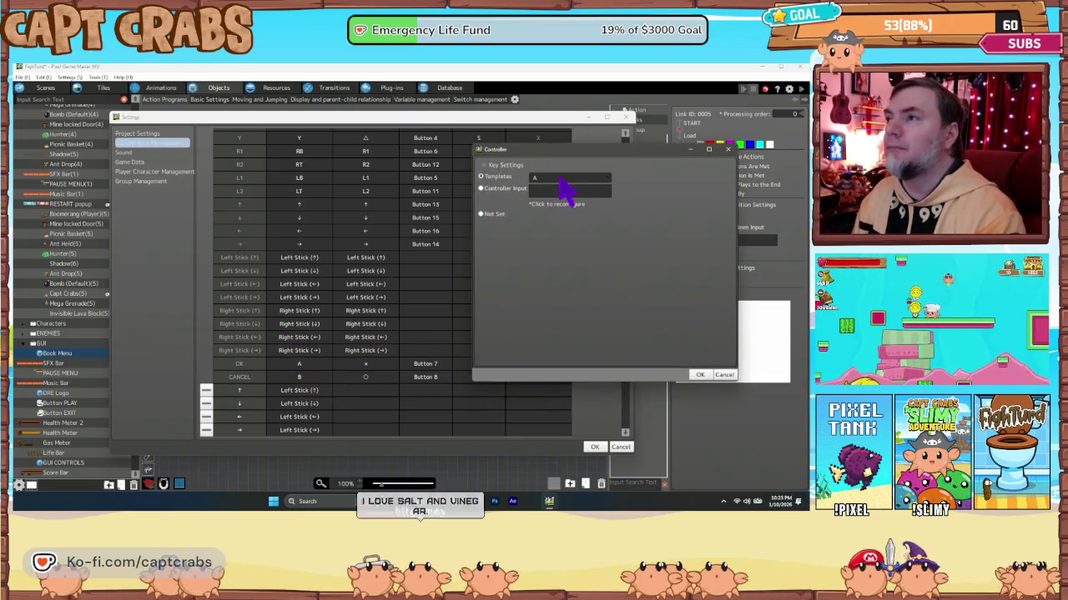
click(529, 190)
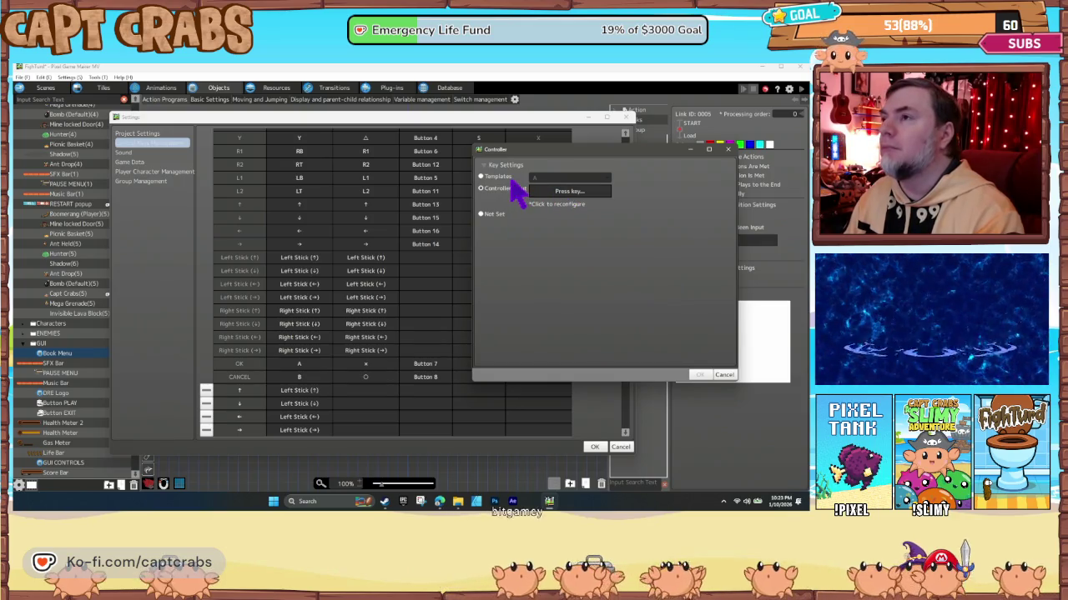
click(565, 193)
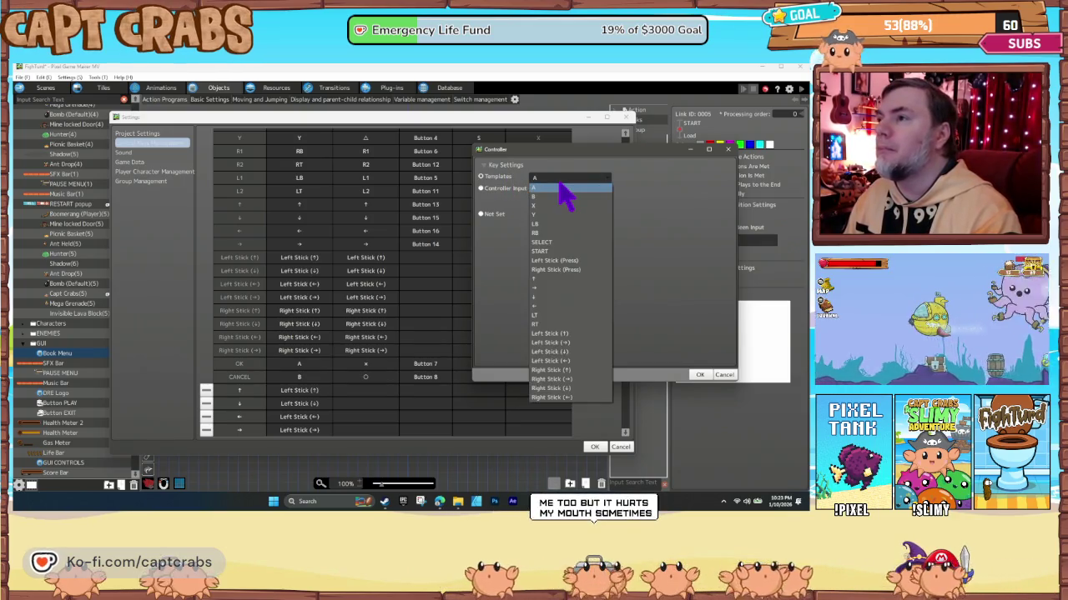
click(567, 251)
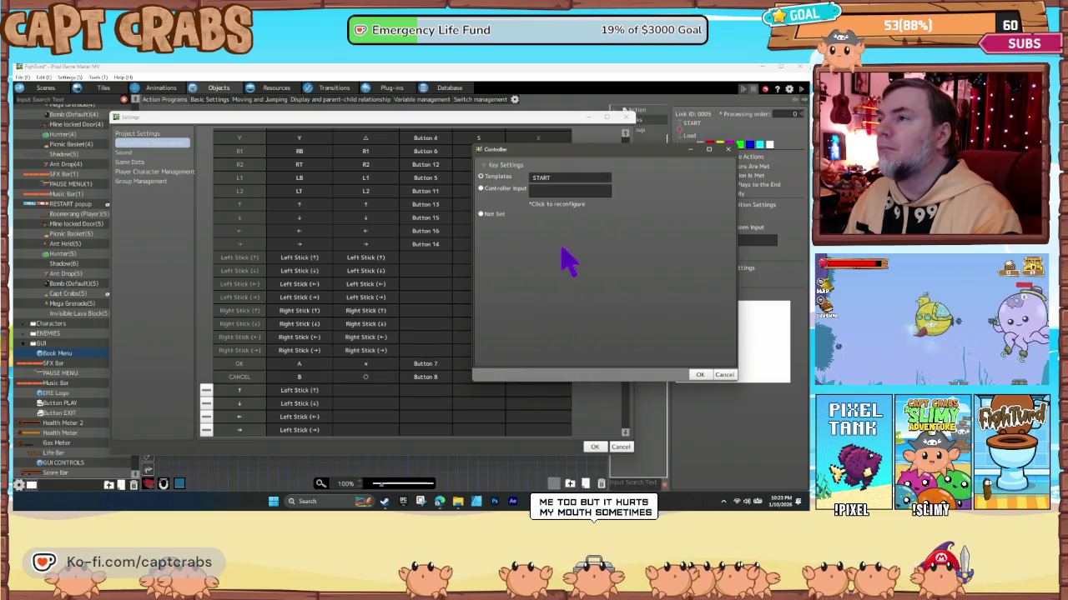
click(701, 375)
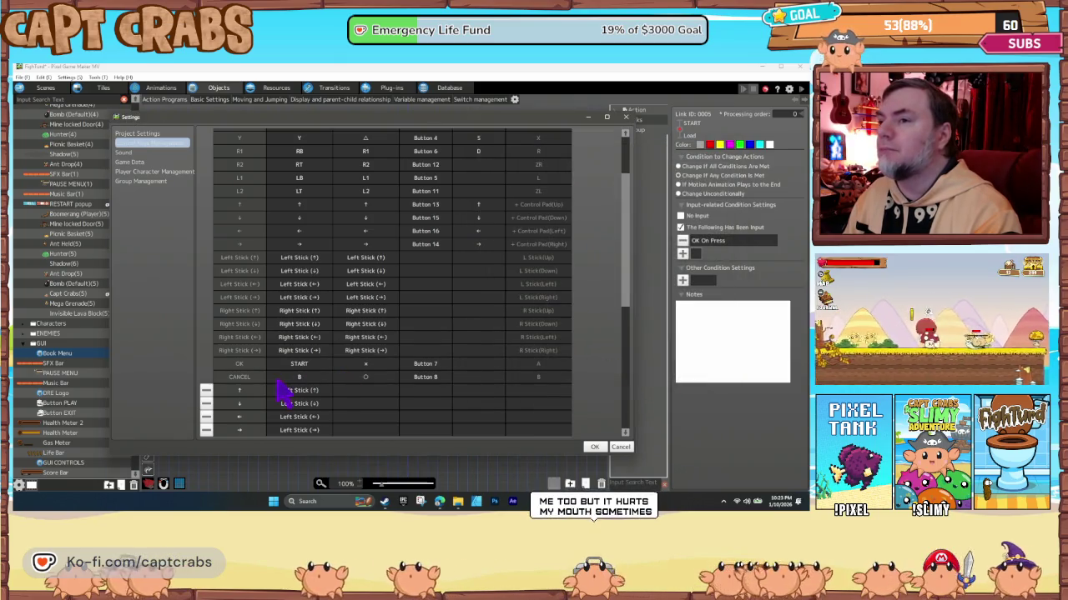
Assign OK's Controller 02 input to OPTIONS and save the key settings.
double_click(371, 377)
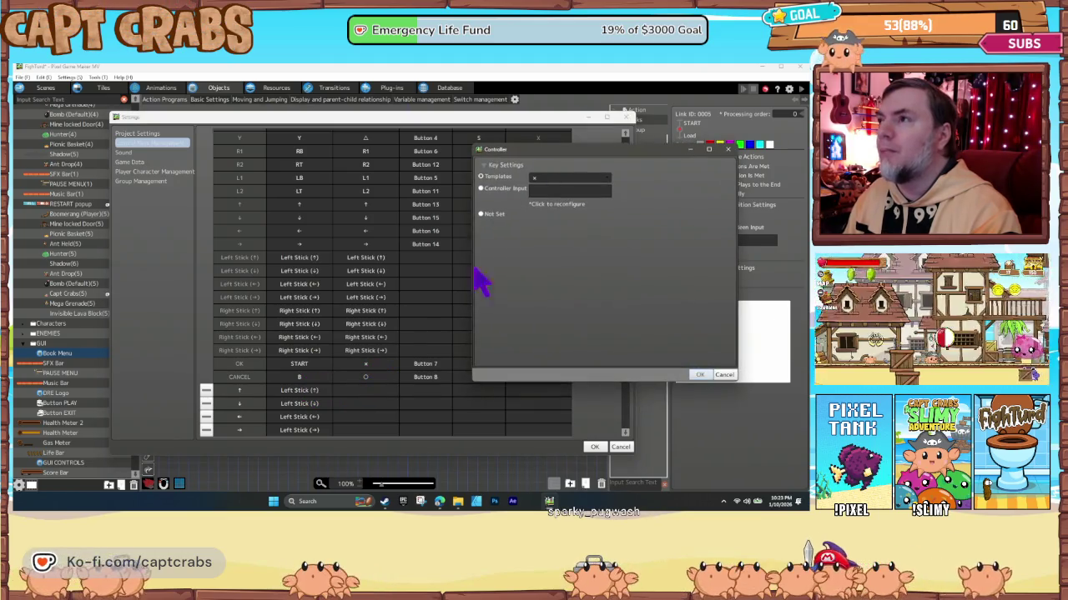
click(548, 180)
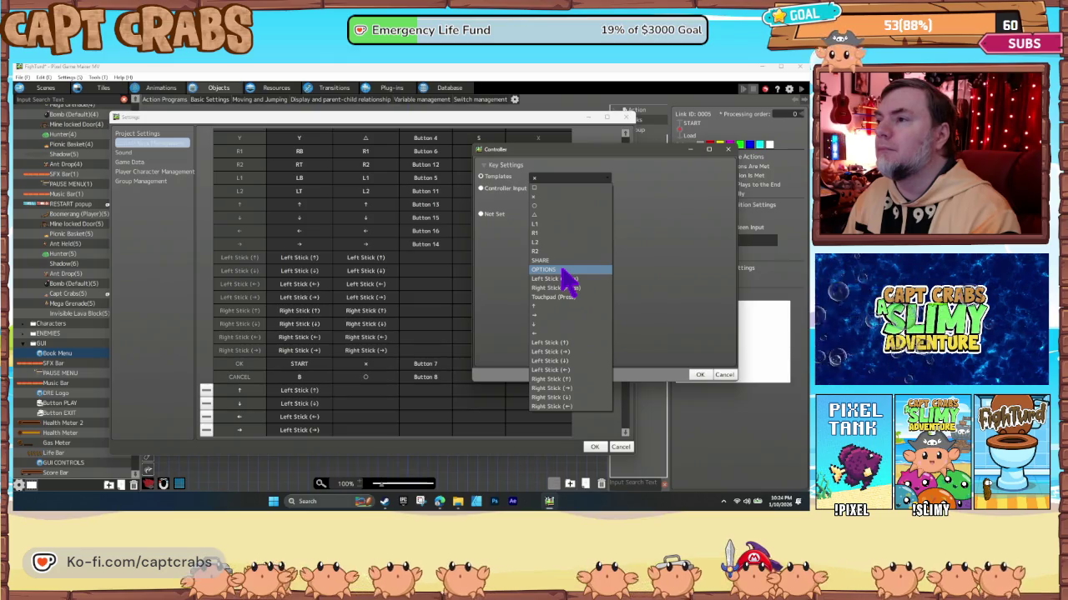
click(564, 271)
click(698, 374)
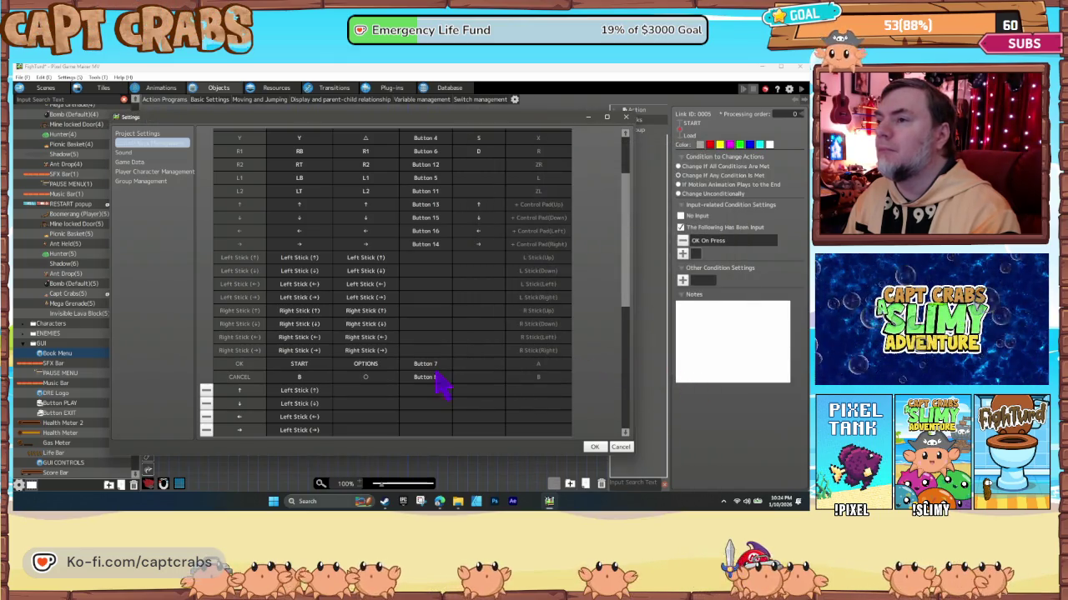
click(595, 447)
click(400, 387)
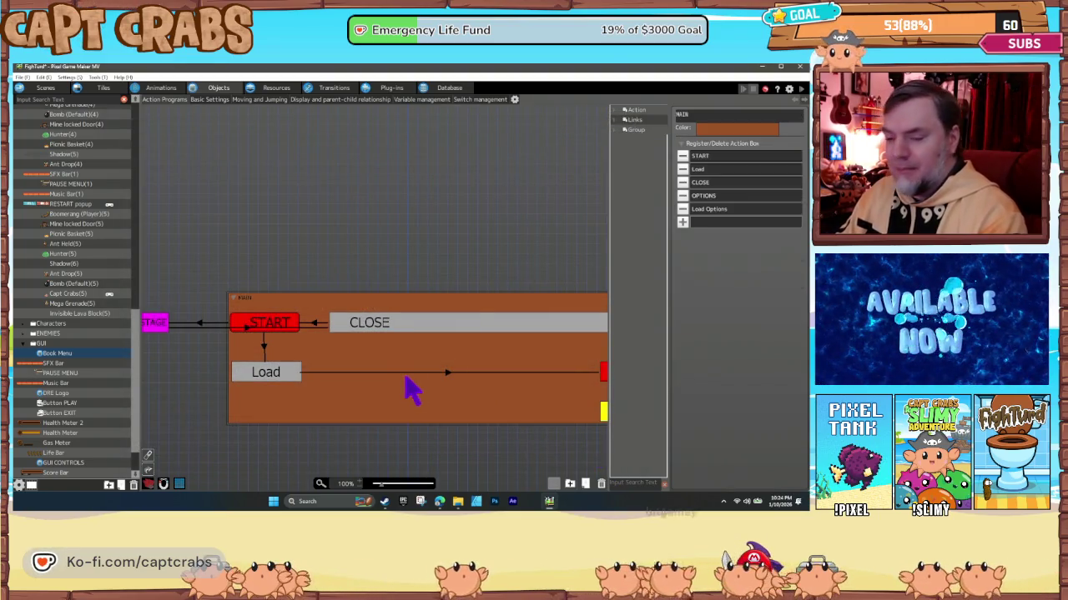
double_click(404, 376)
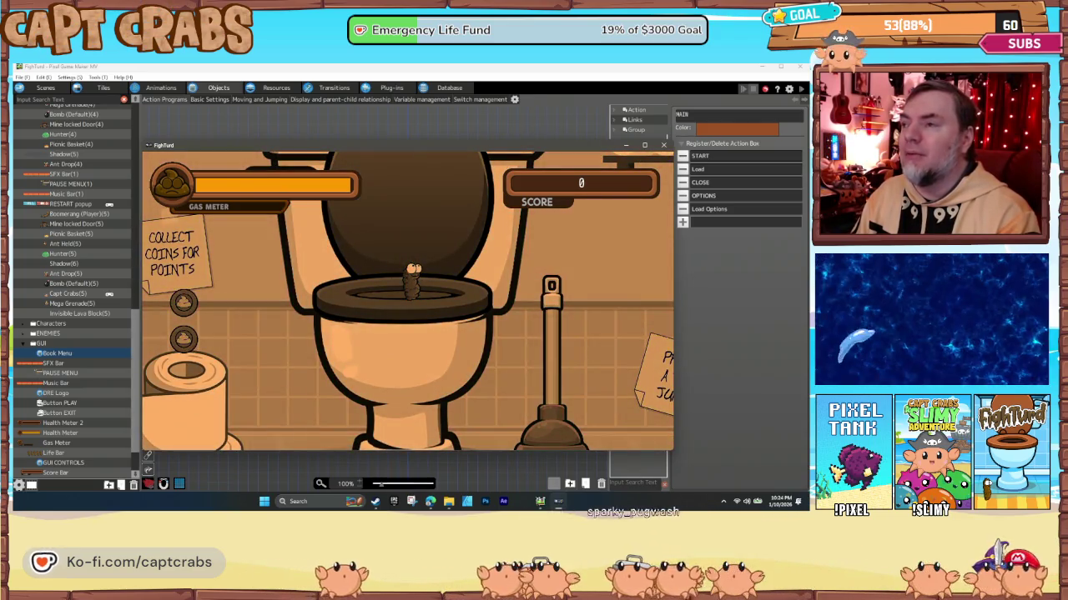
key(Escape)
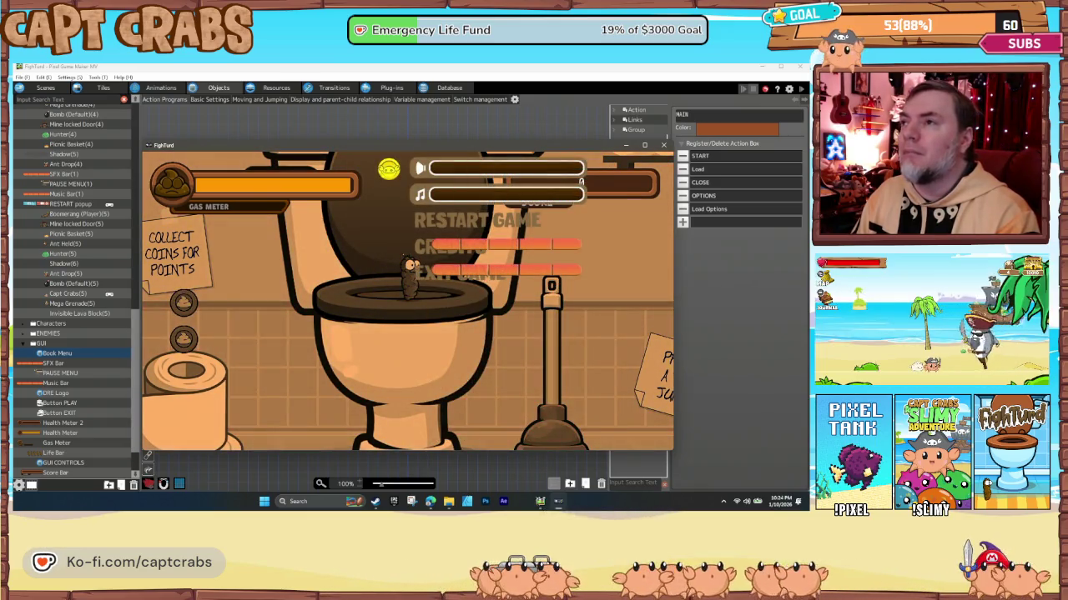
key(Down)
key(Down)
key(Down)
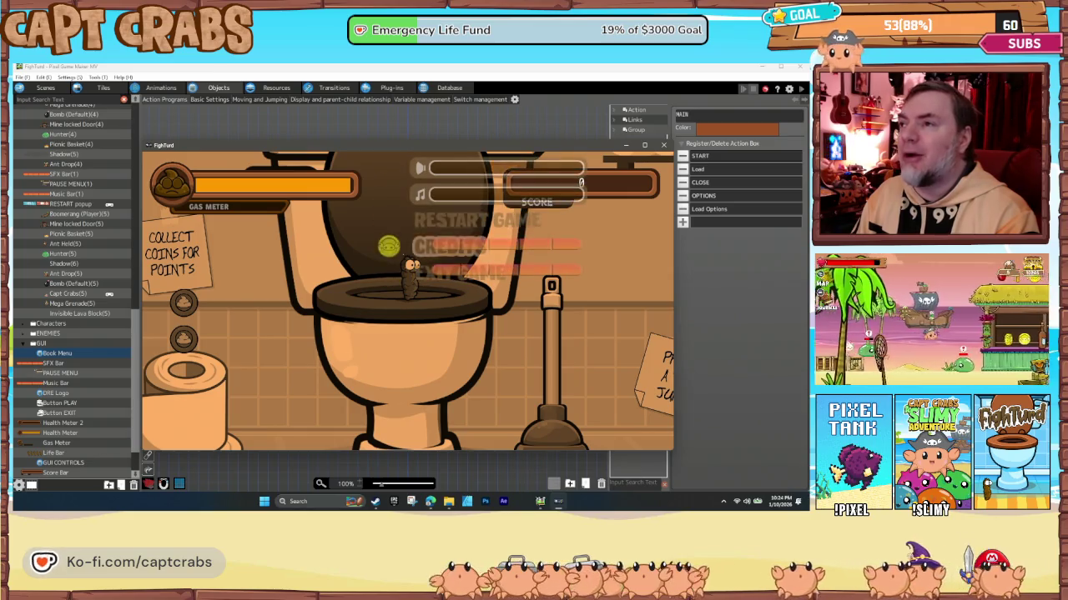
key(Up)
key(Up)
key(Down)
key(Down)
key(Down)
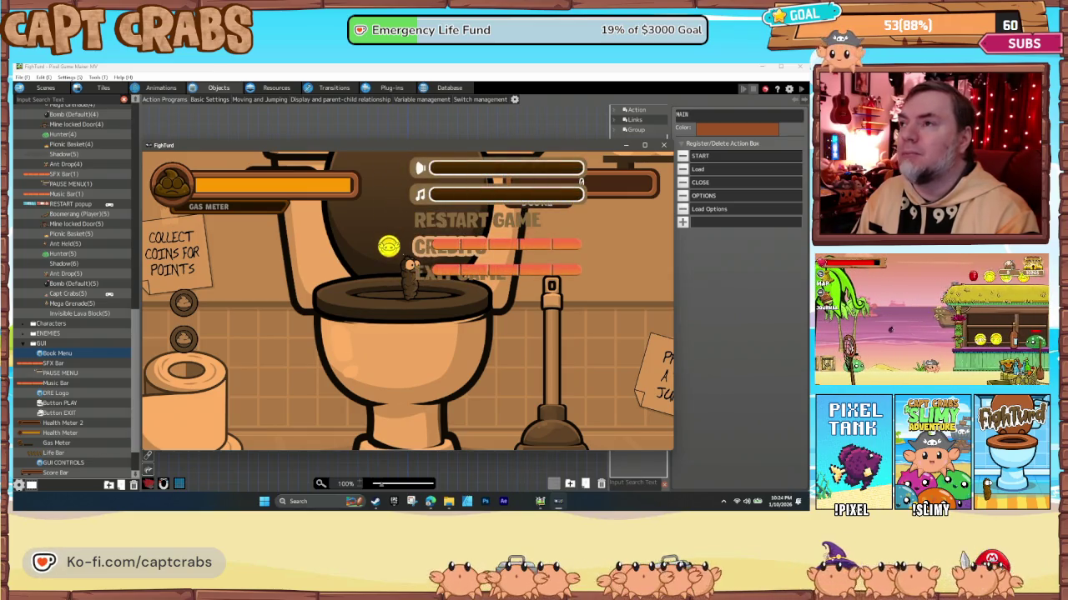
key(Return)
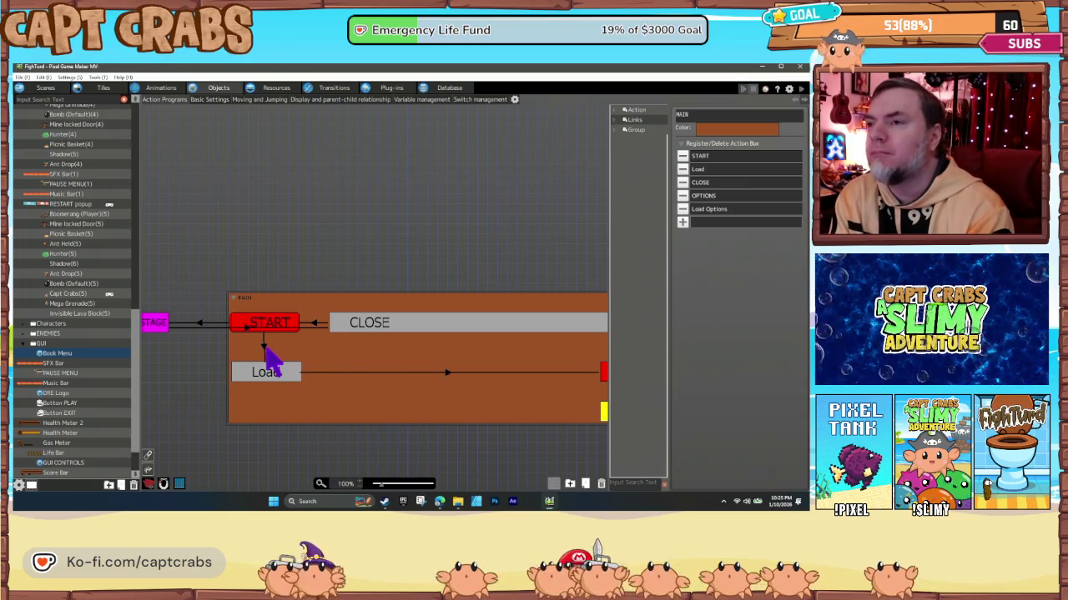
click(266, 352)
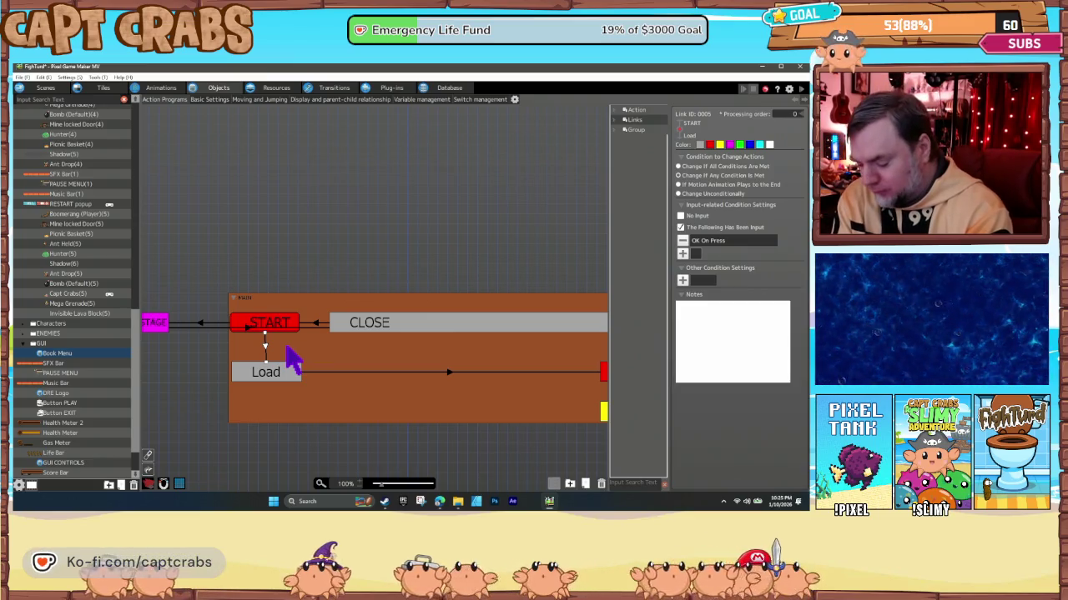
In Control Key Management, bind CANCEL's first controller input to SELECT.
click(70, 77)
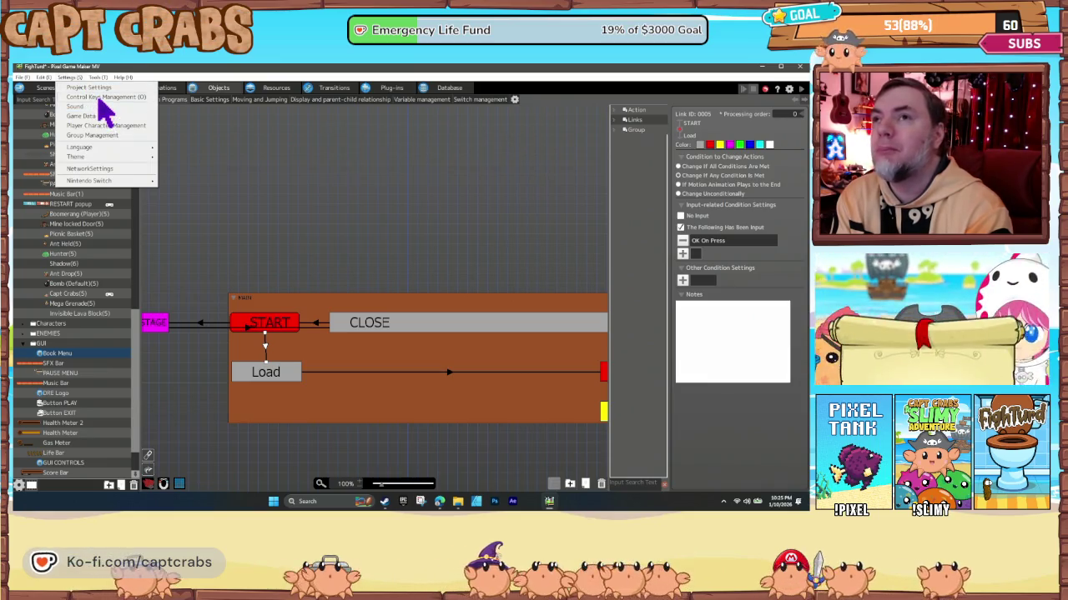
click(98, 97)
double_click(308, 376)
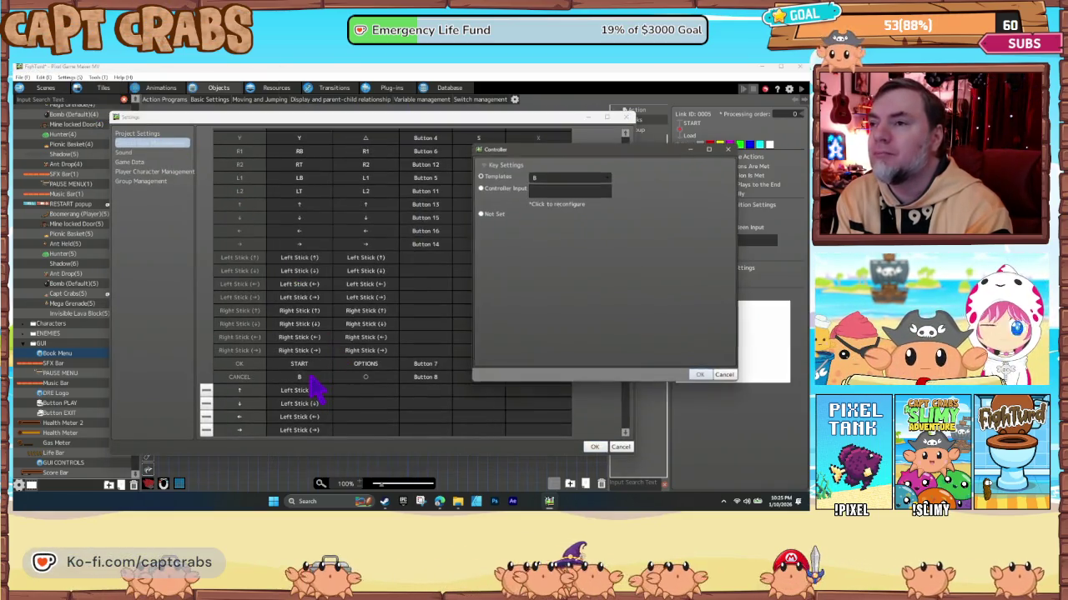
click(544, 177)
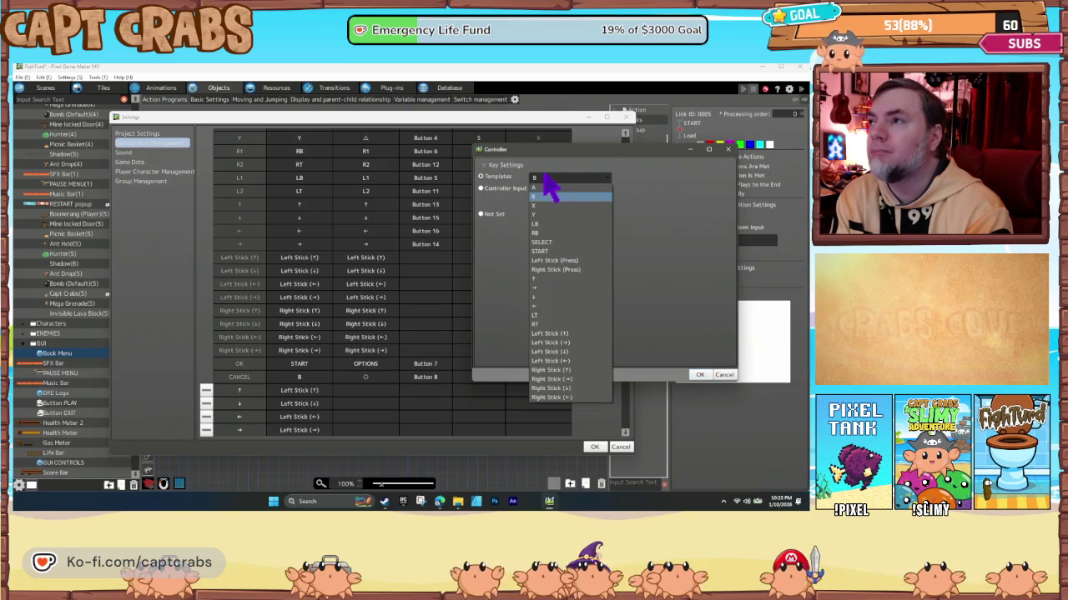
click(560, 242)
click(701, 374)
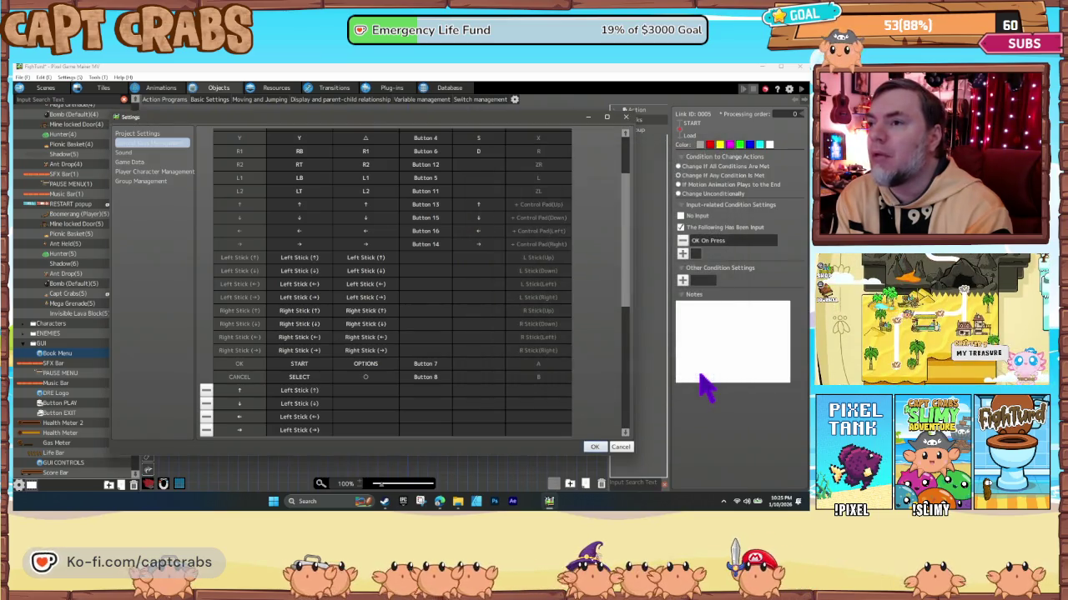
Bind CANCEL's second controller input to SHARE and save the settings.
double_click(366, 379)
click(564, 180)
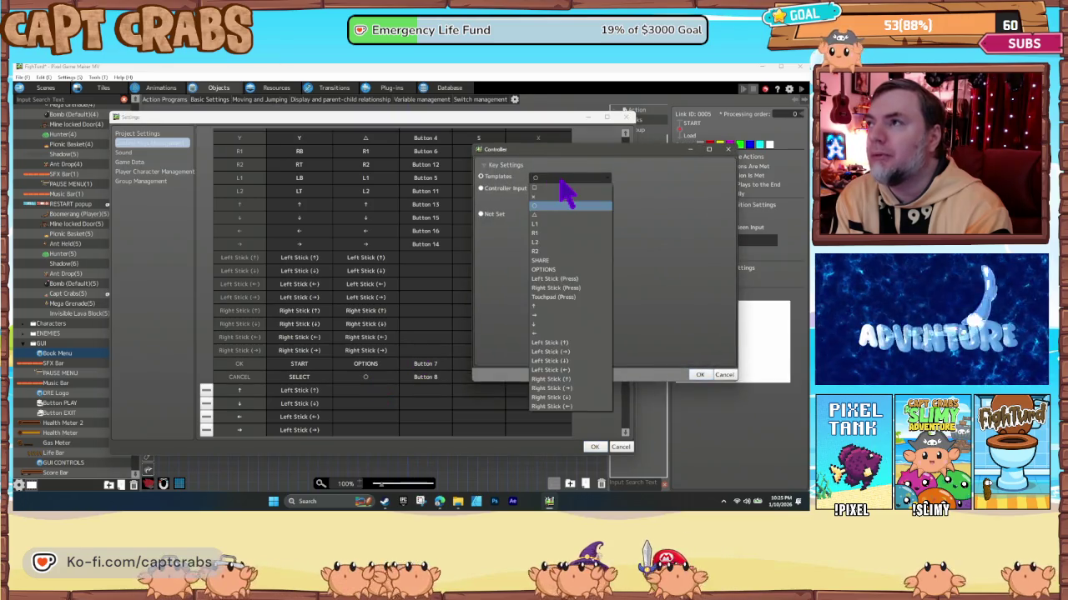
click(566, 261)
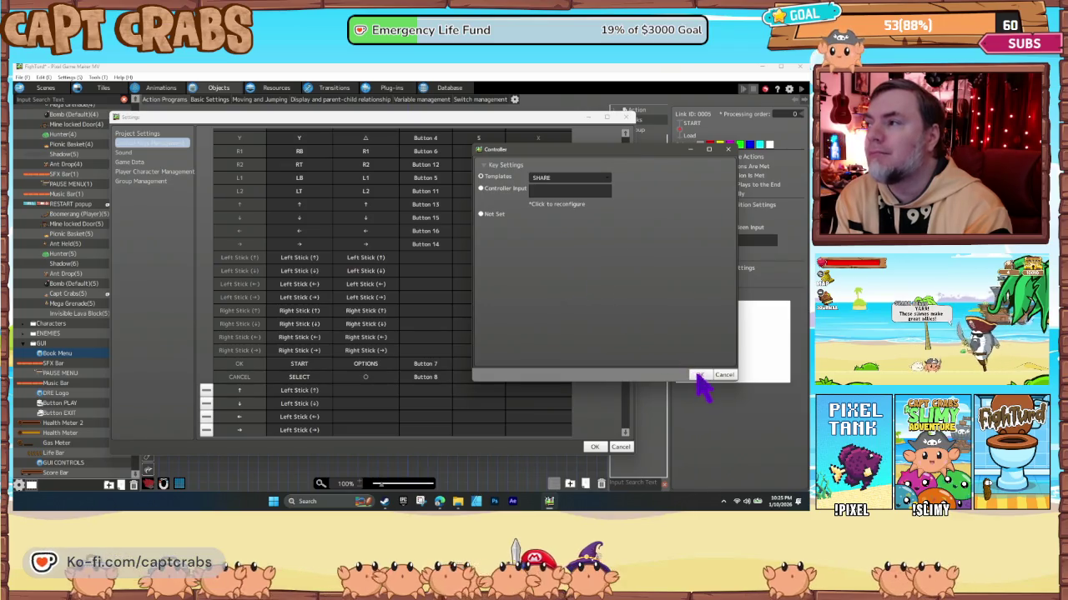
click(699, 375)
click(595, 447)
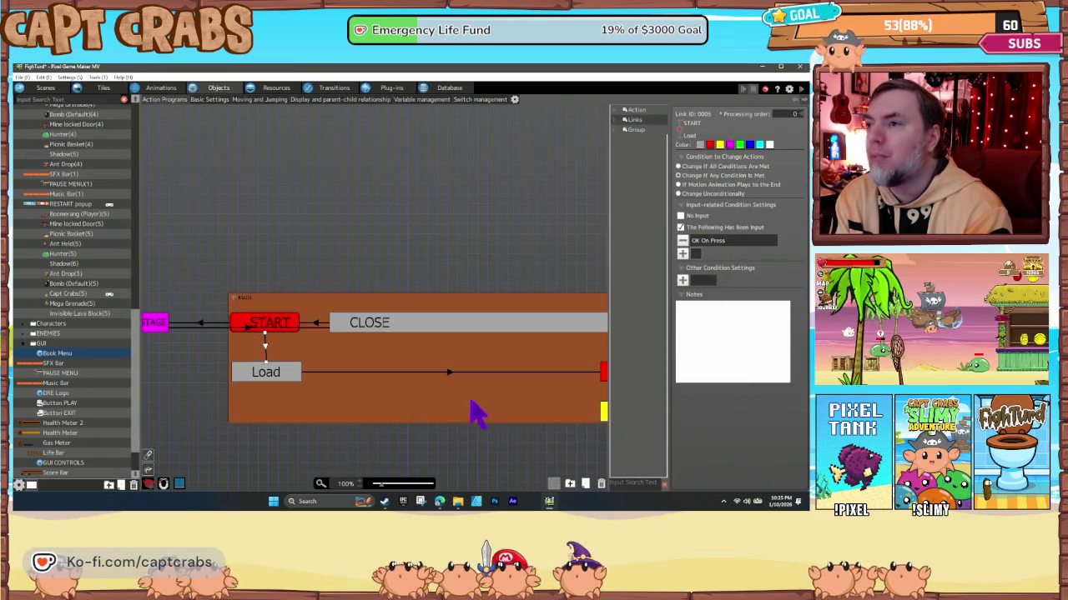
click(450, 448)
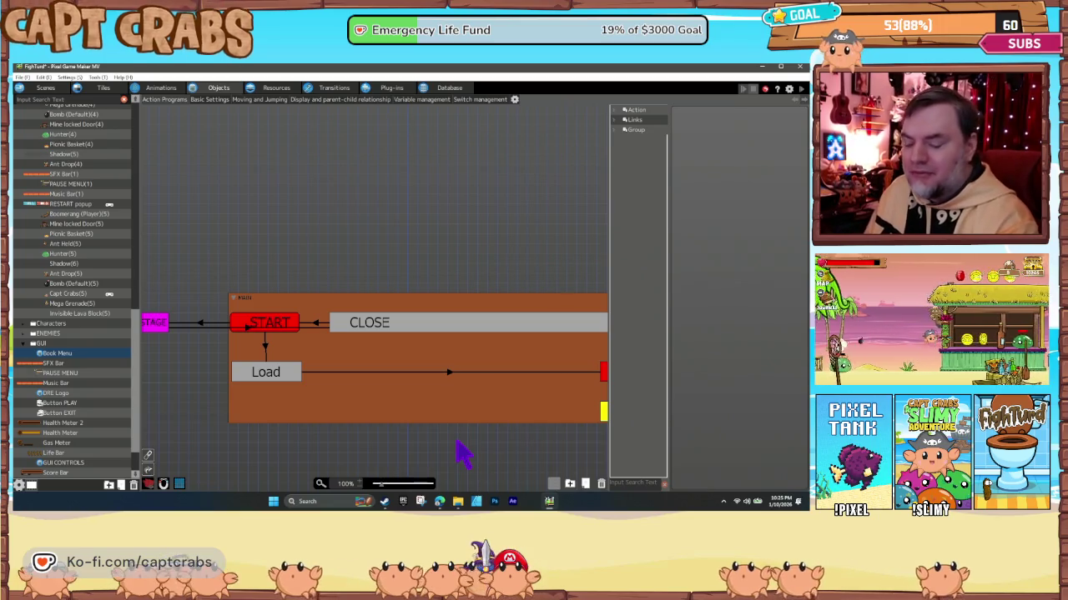
key(F5)
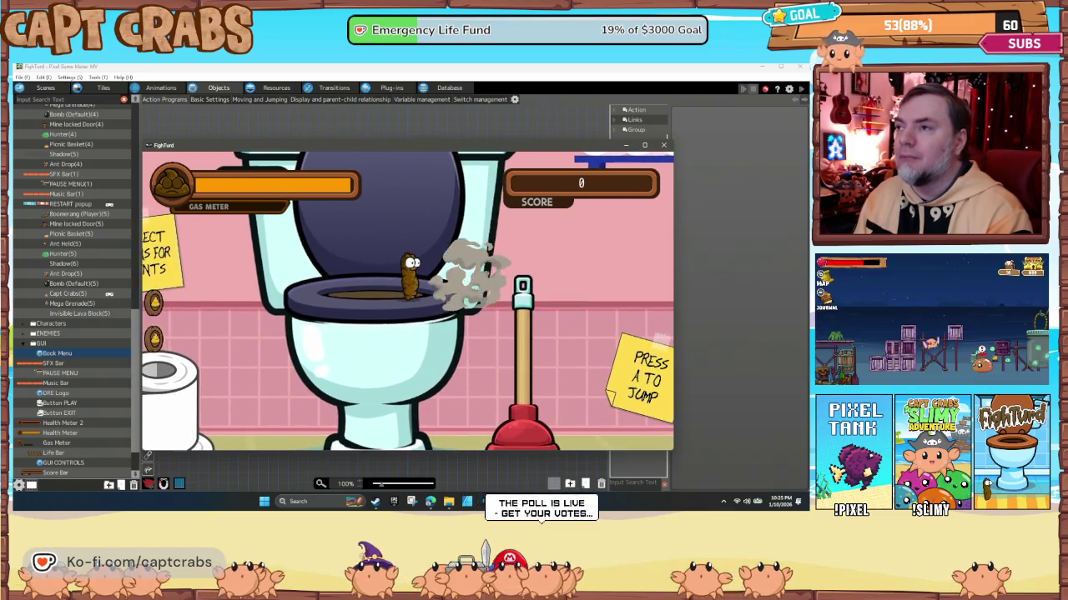
key(Escape)
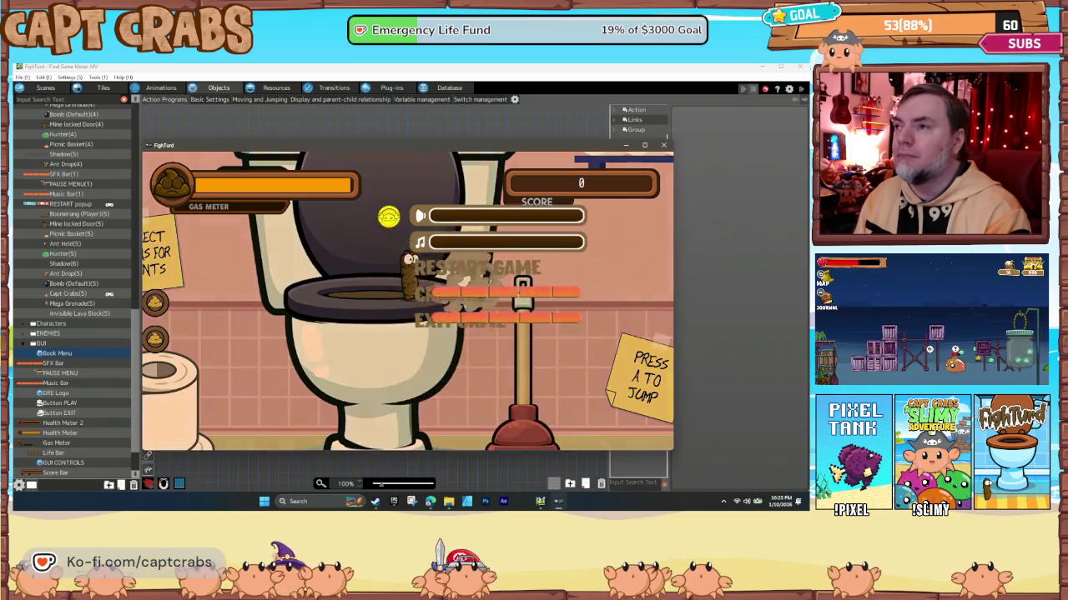
key(Down)
key(Down)
key(Down)
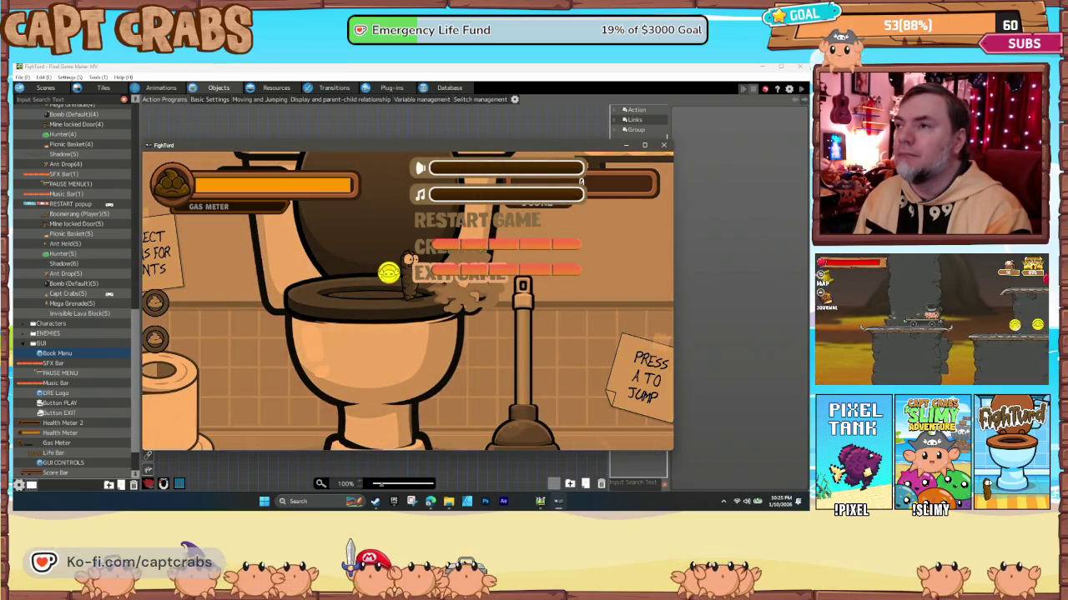
key(Up)
key(Up)
key(Up)
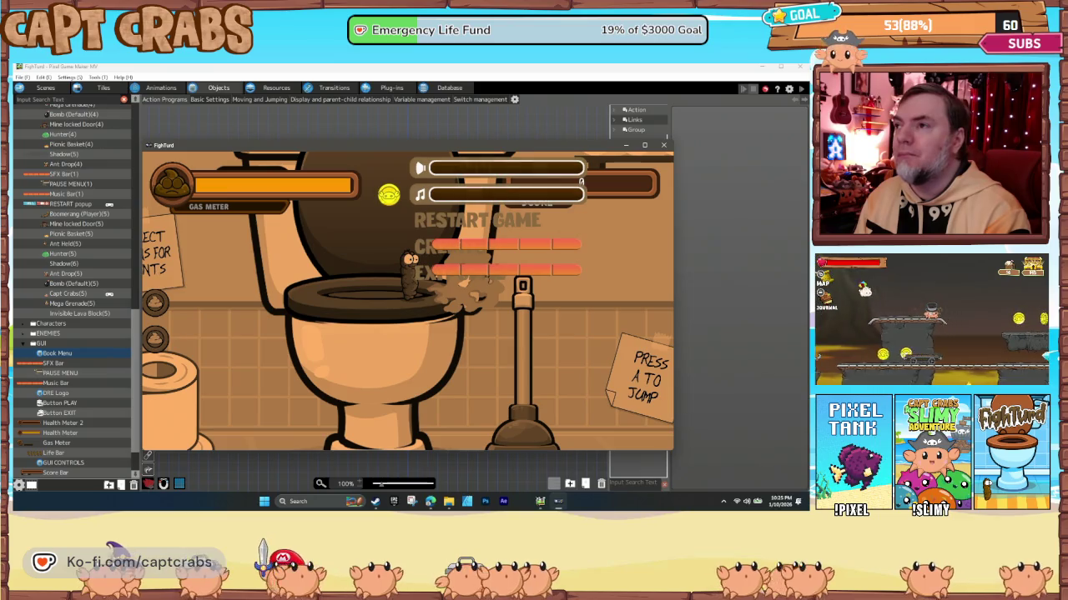
key(Down)
key(Up)
key(Up)
key(Up)
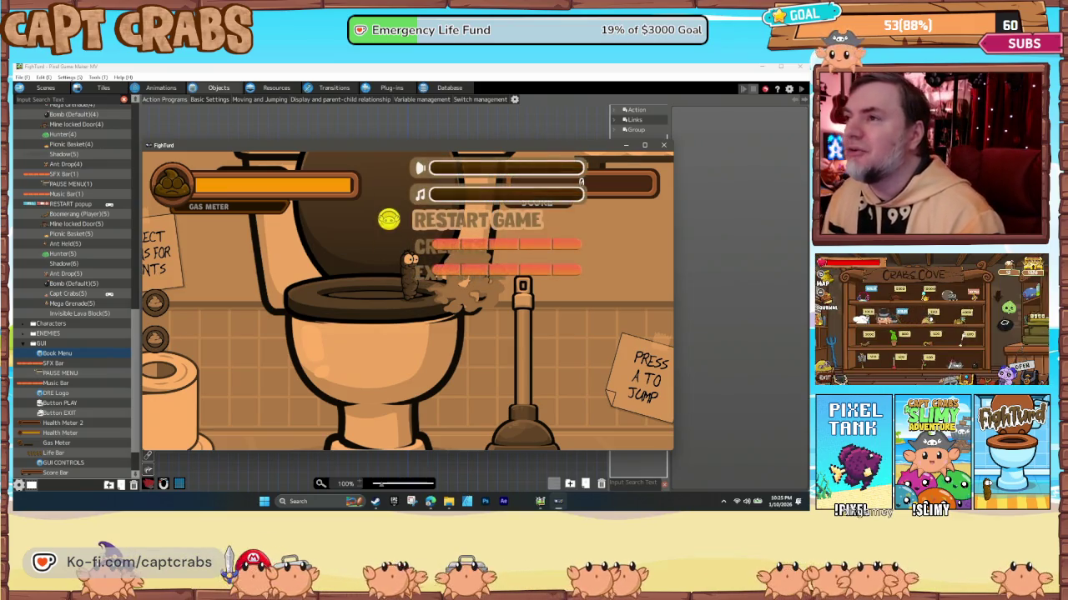
key(Down)
key(Down)
key(Down)
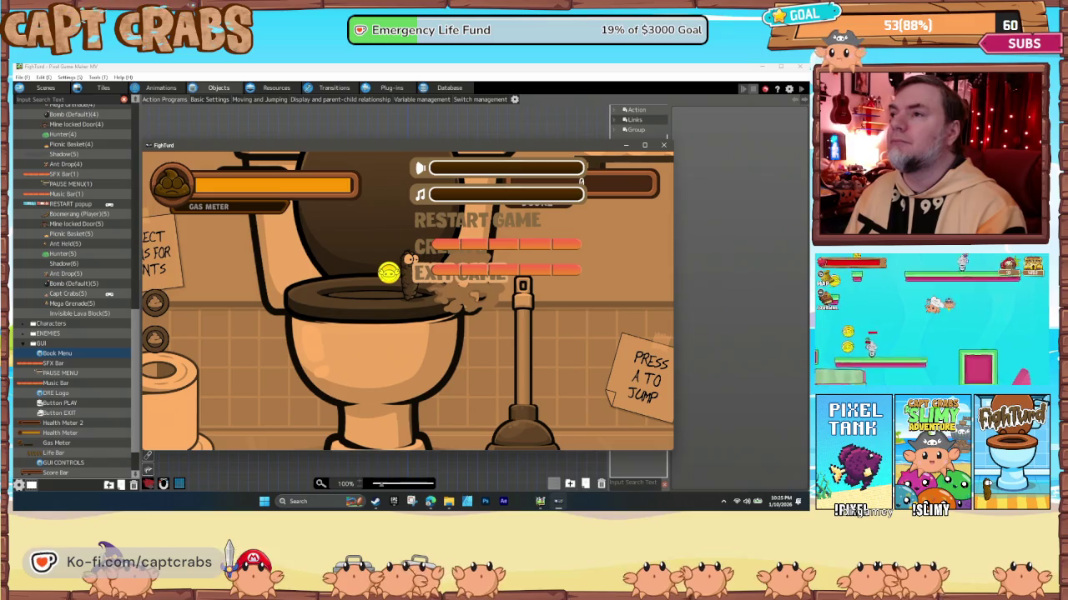
key(Up)
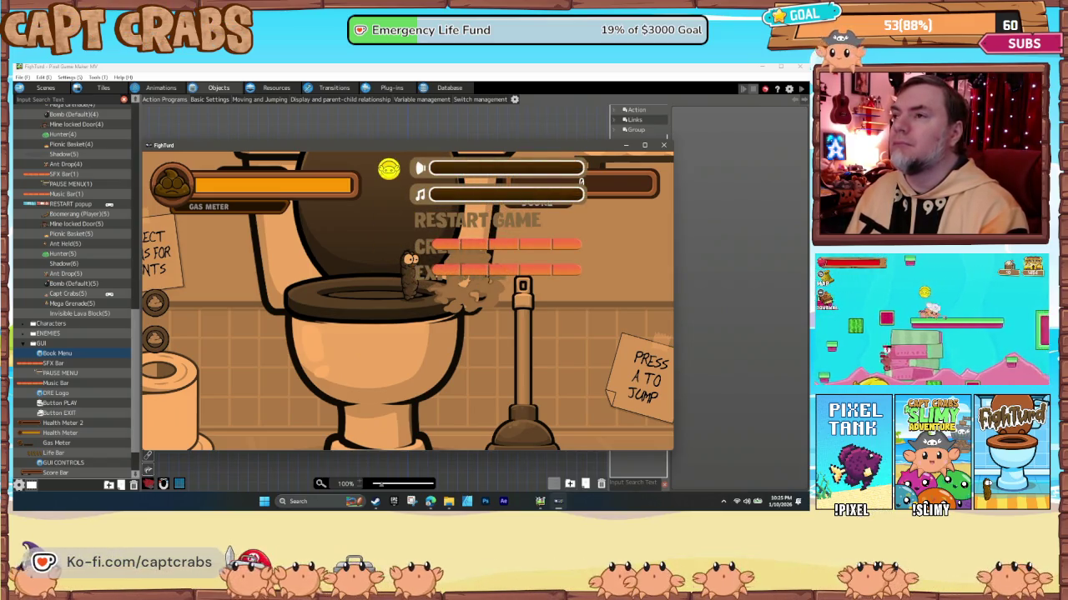
key(Escape)
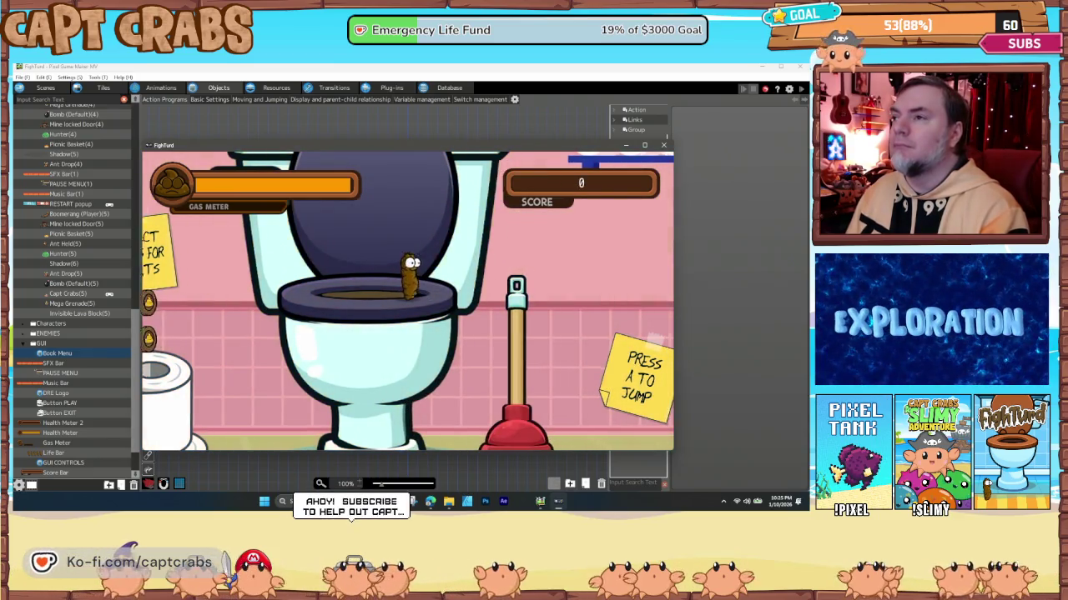
key(Escape)
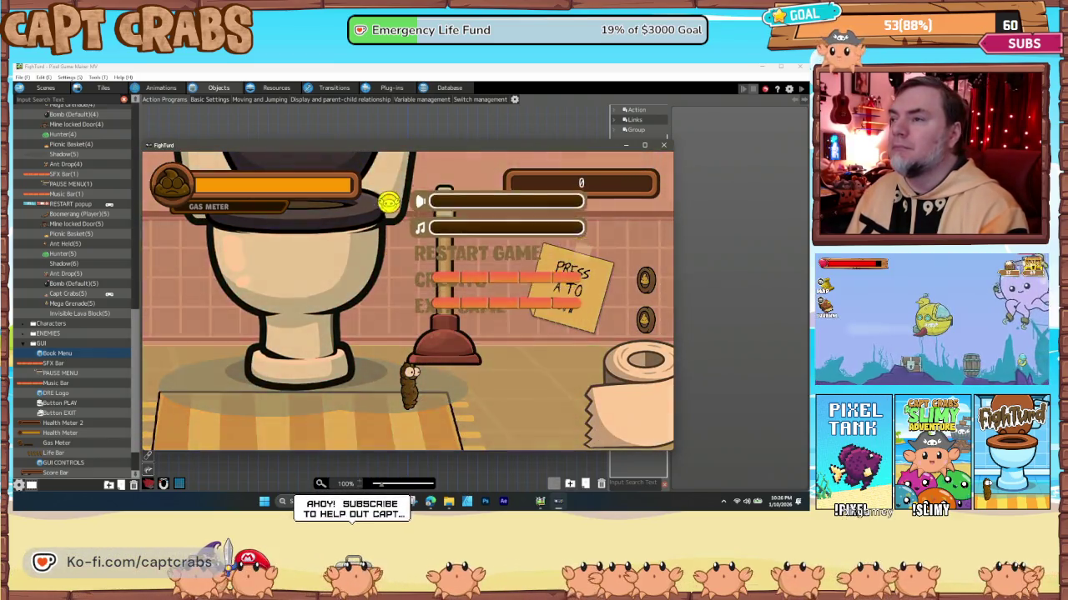
key(Down)
key(Down)
key(Down)
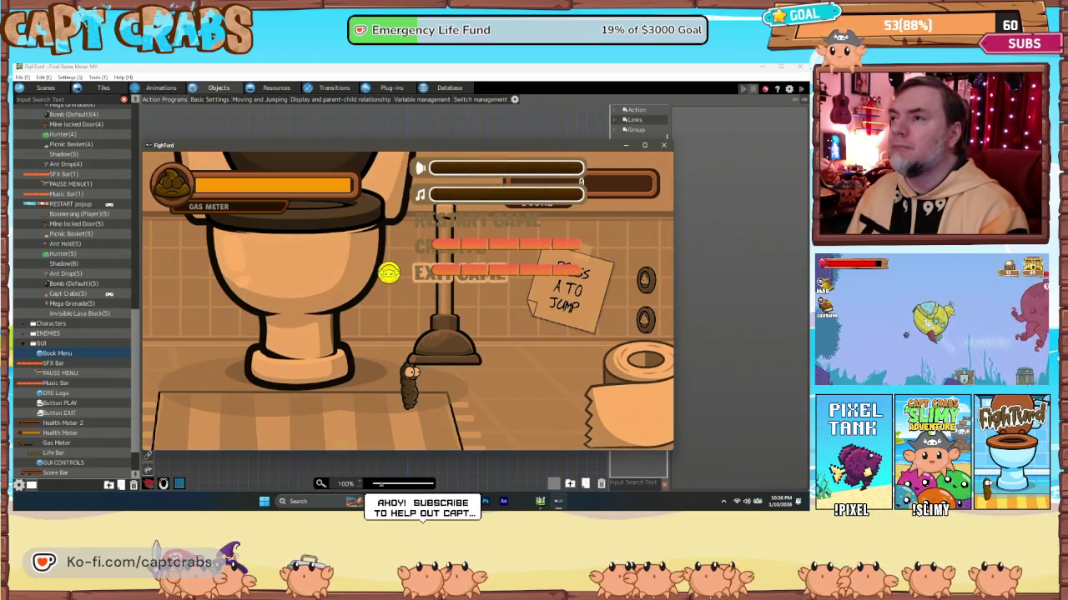
key(Up)
key(Up)
key(Down)
key(Up)
key(Up)
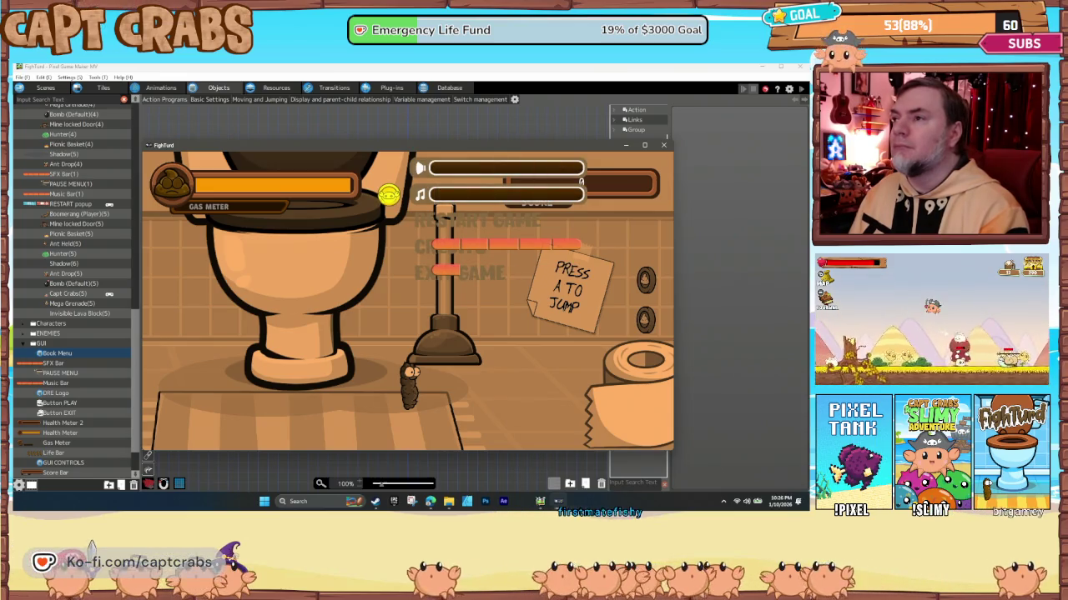
key(Up)
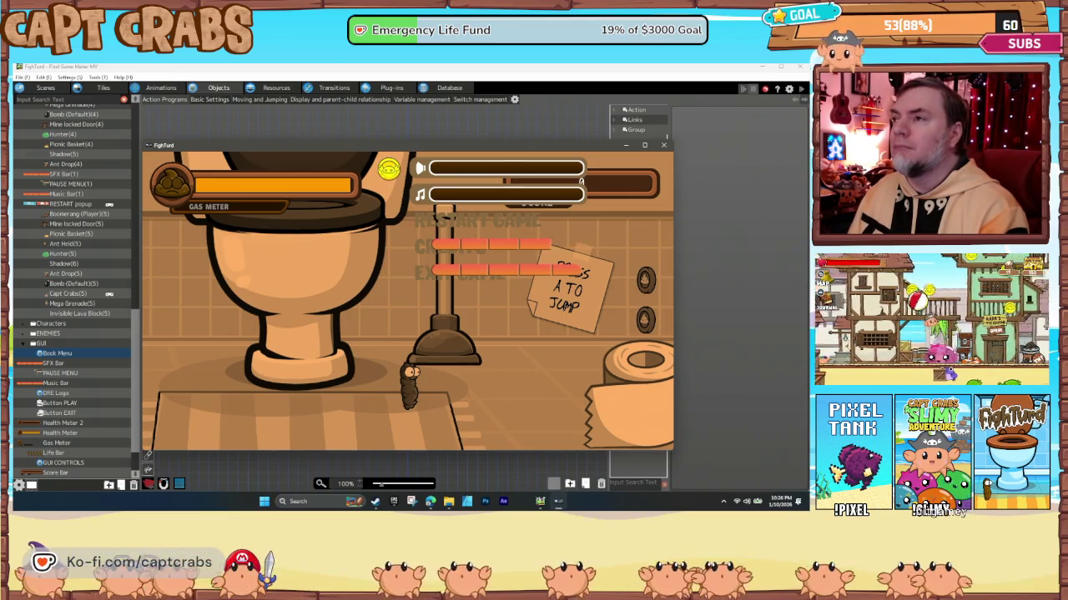
key(Down)
key(Down)
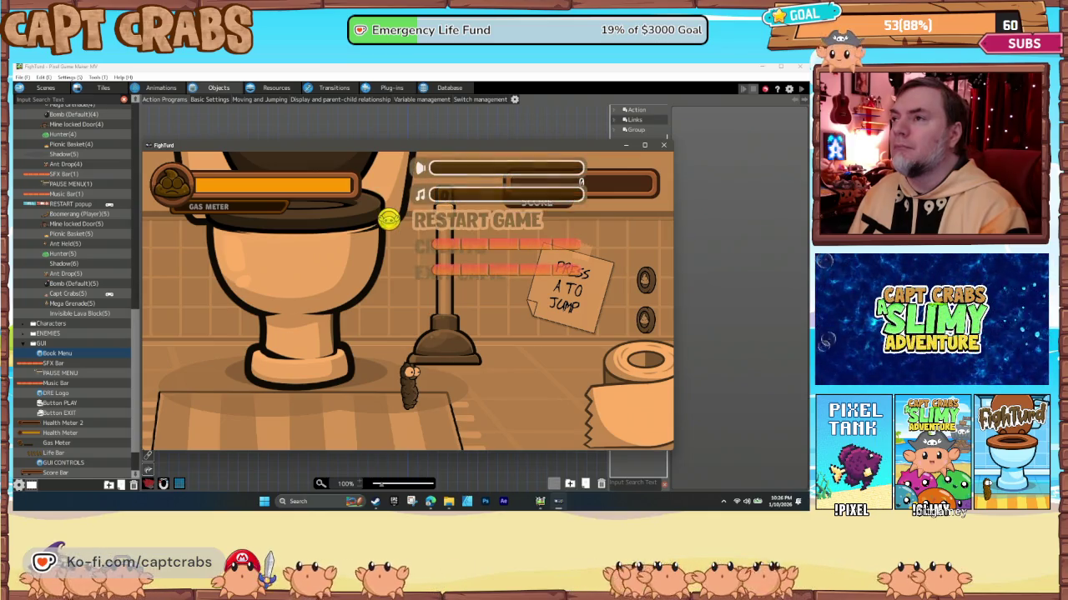
key(Escape)
key(Escape)
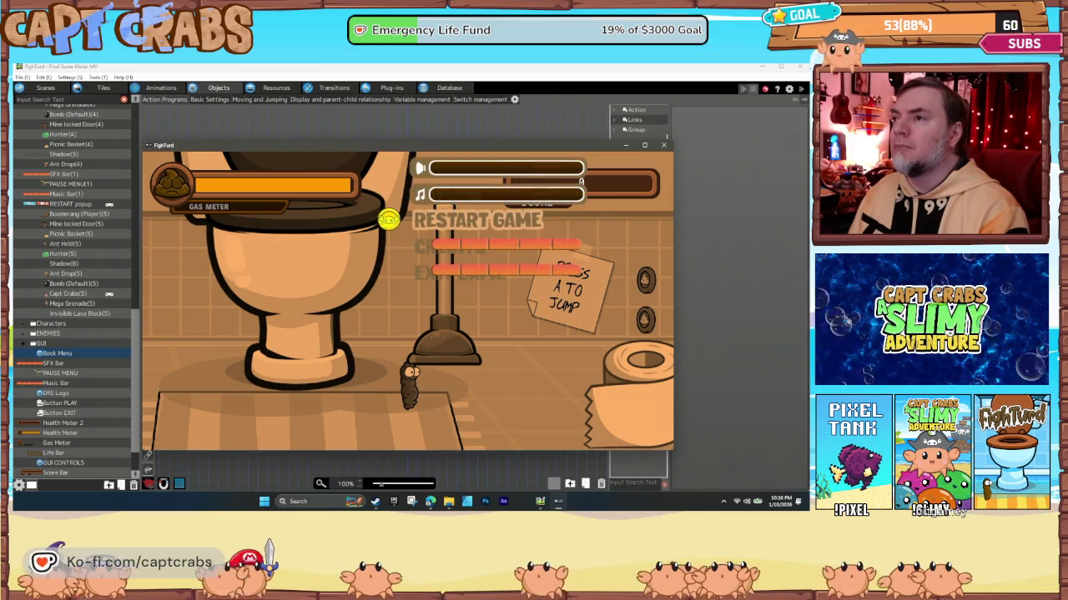
key(Down)
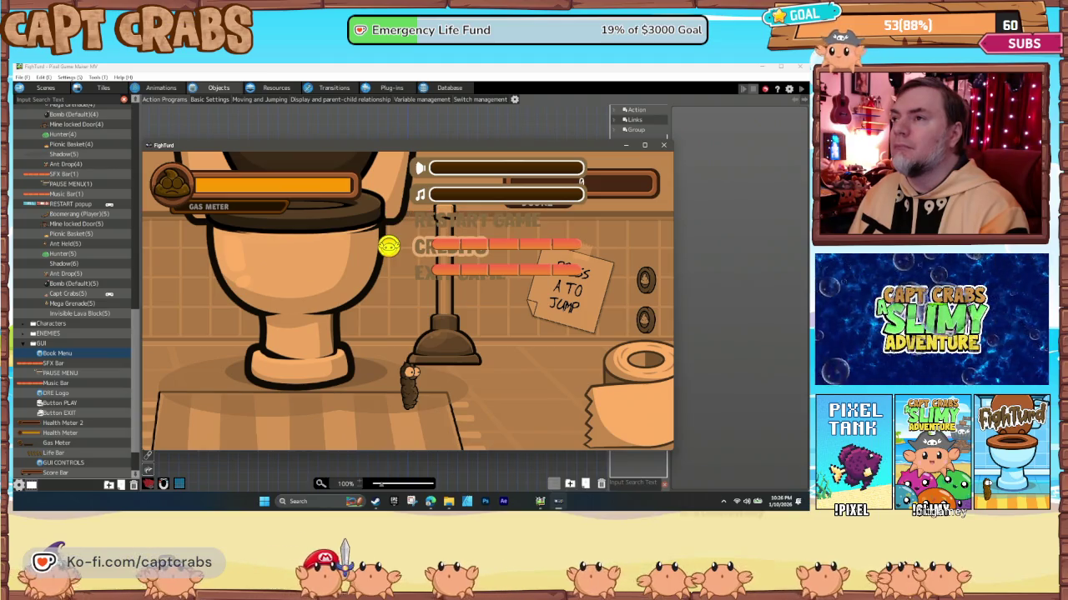
key(Escape)
key(Escape)
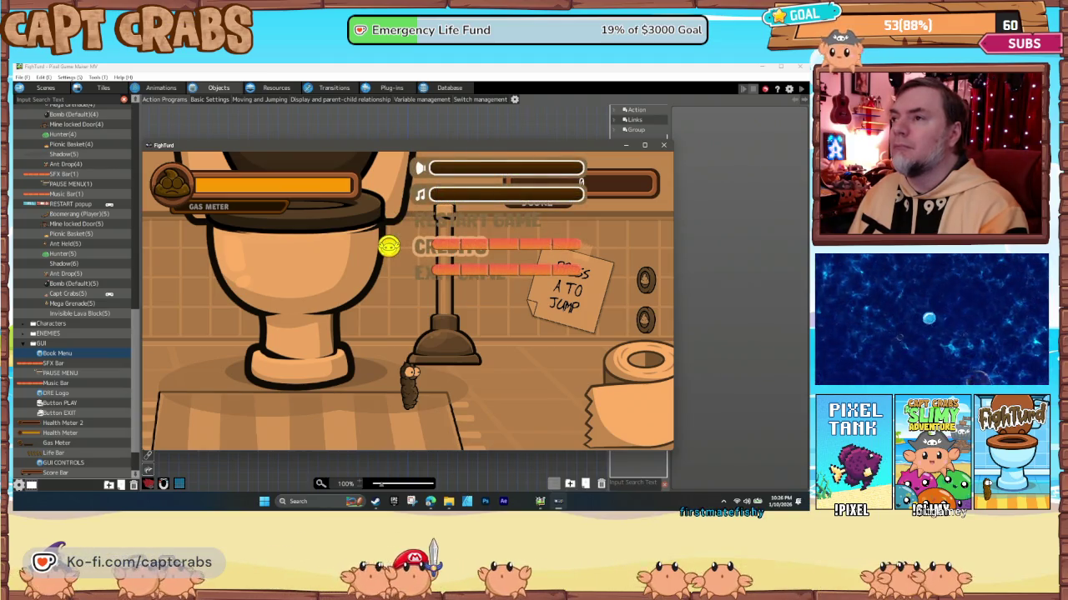
key(Escape)
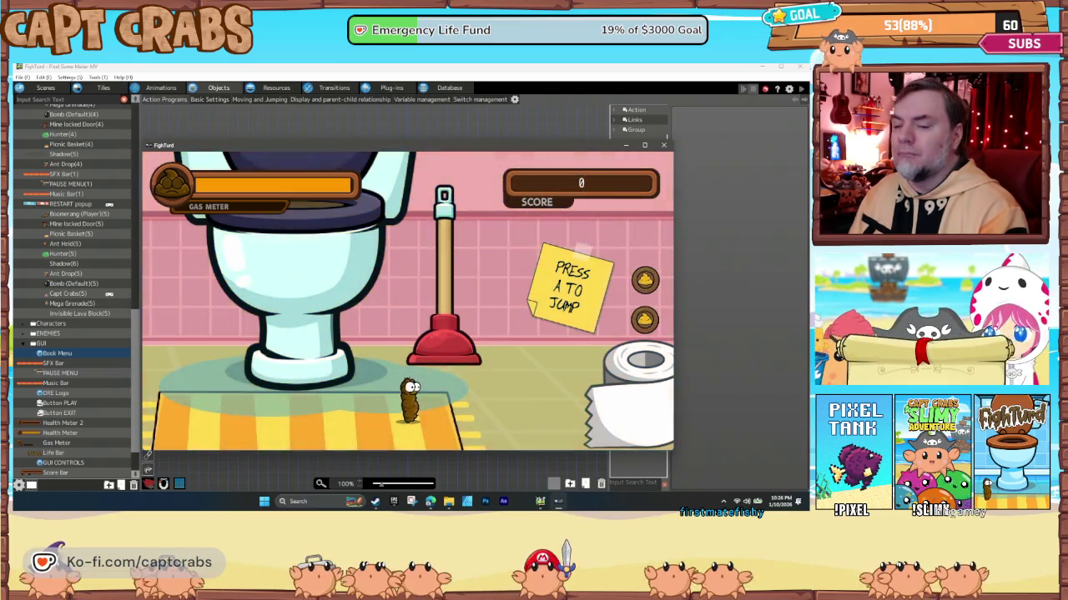
key(Escape)
key(Down)
key(Down)
key(Down)
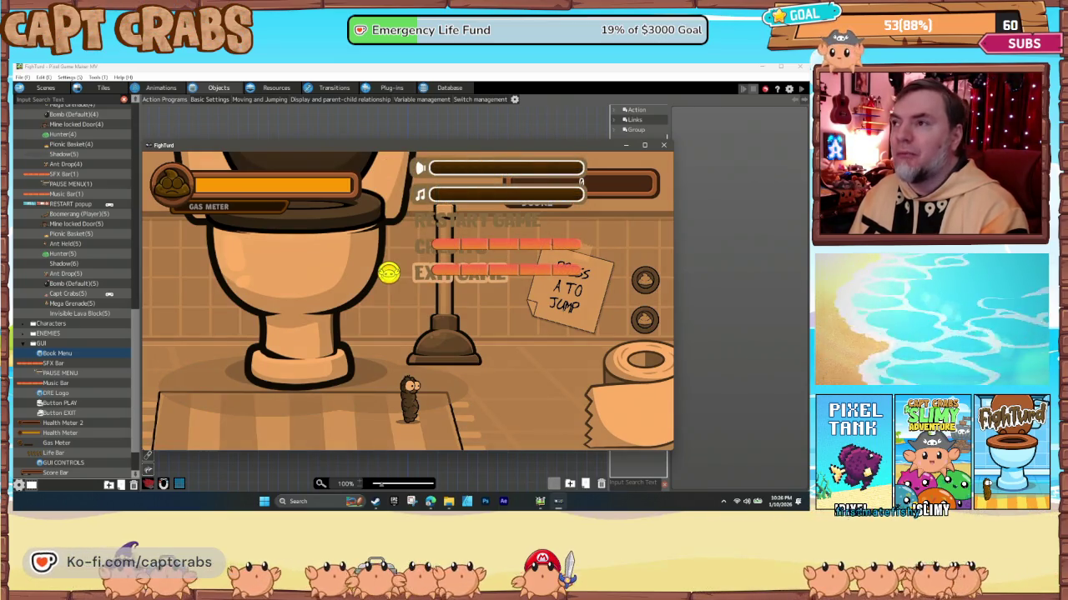
key(Return)
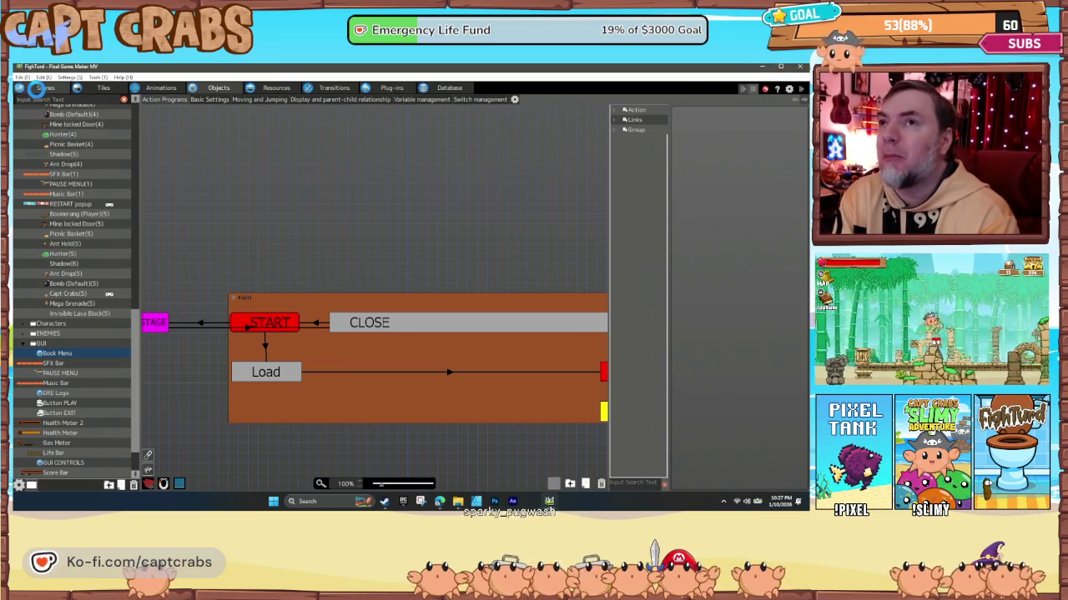
Open the menu scene and select the PAUSE MENU object placed in its layout.
click(42, 90)
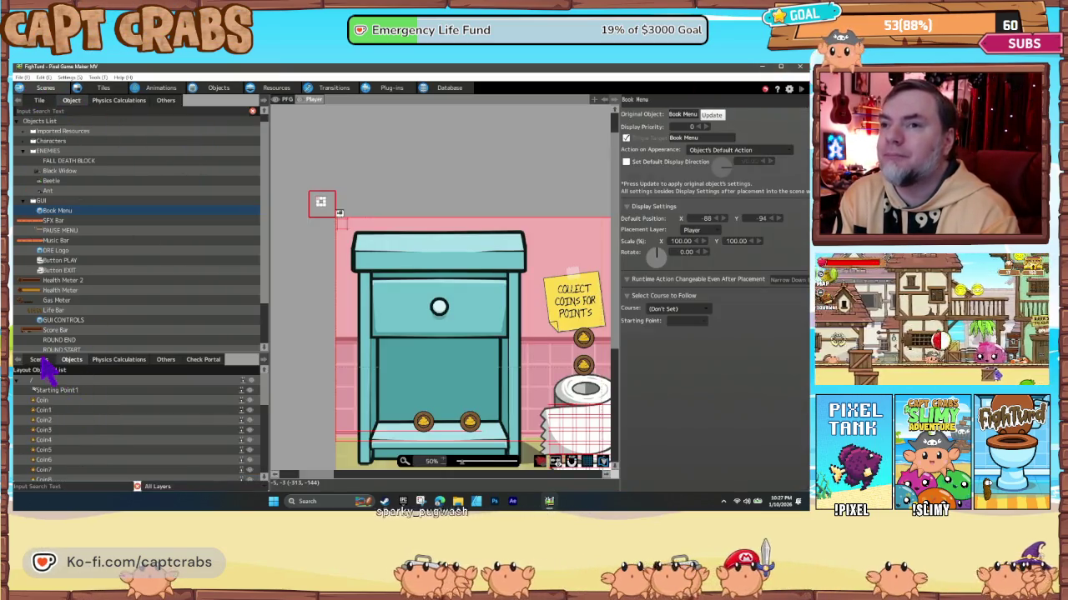
click(40, 361)
click(54, 401)
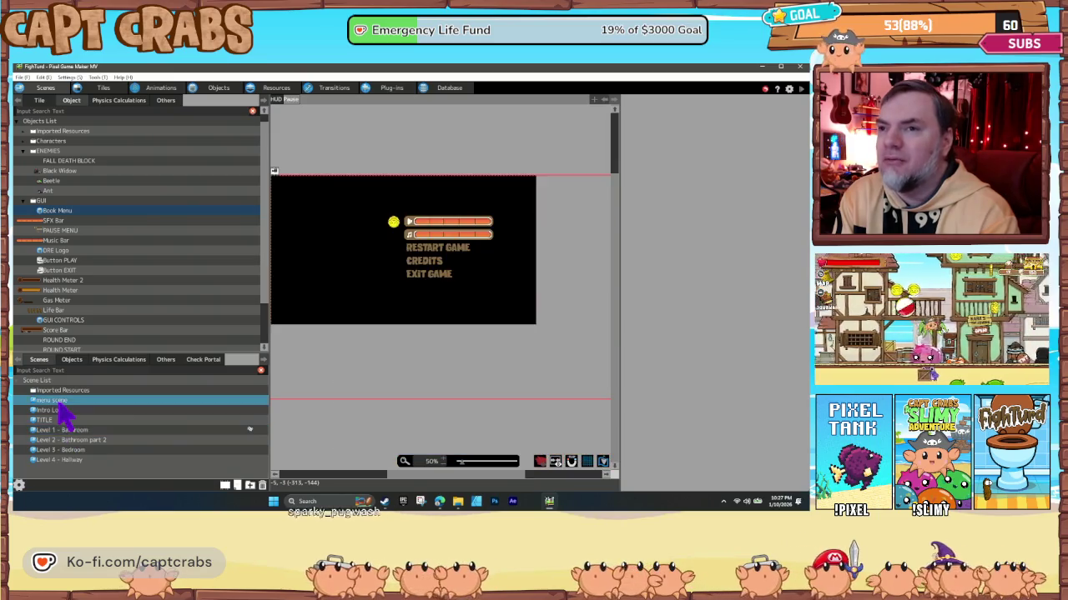
click(414, 240)
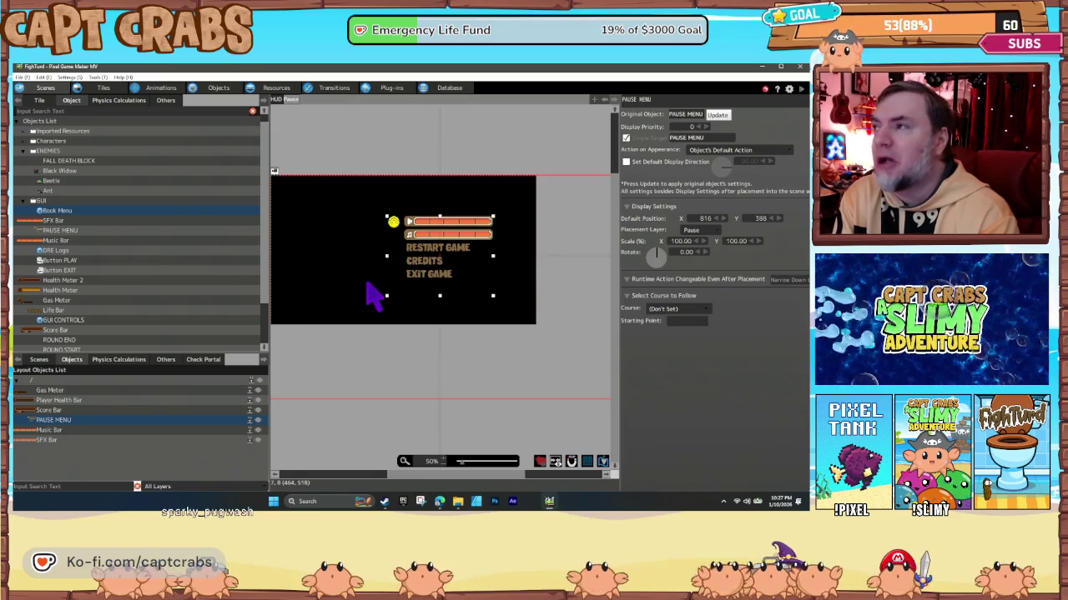
drag(370, 293, 403, 309)
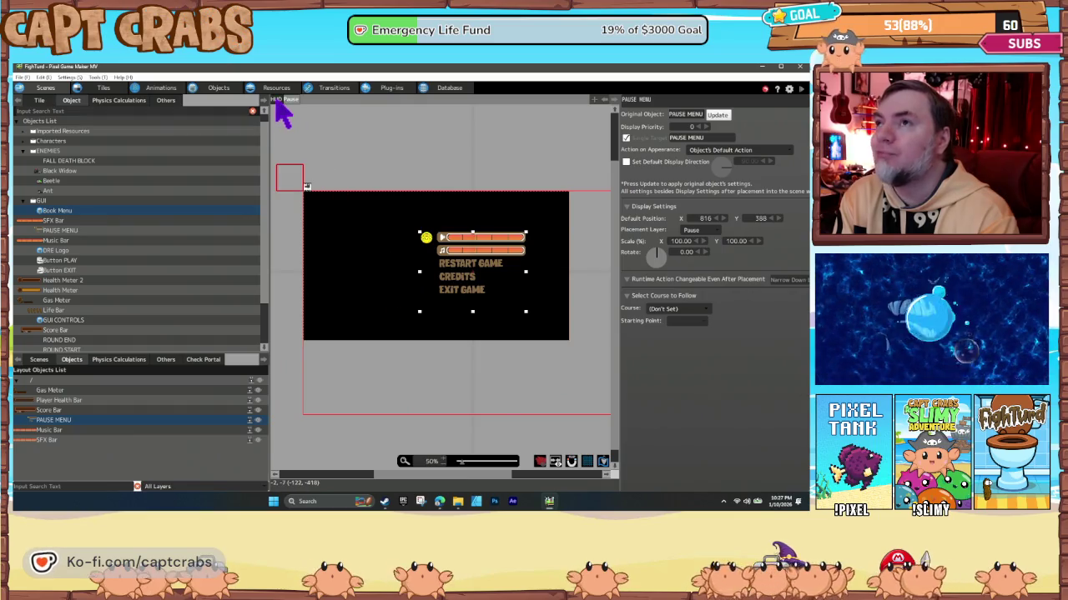
click(277, 99)
click(286, 103)
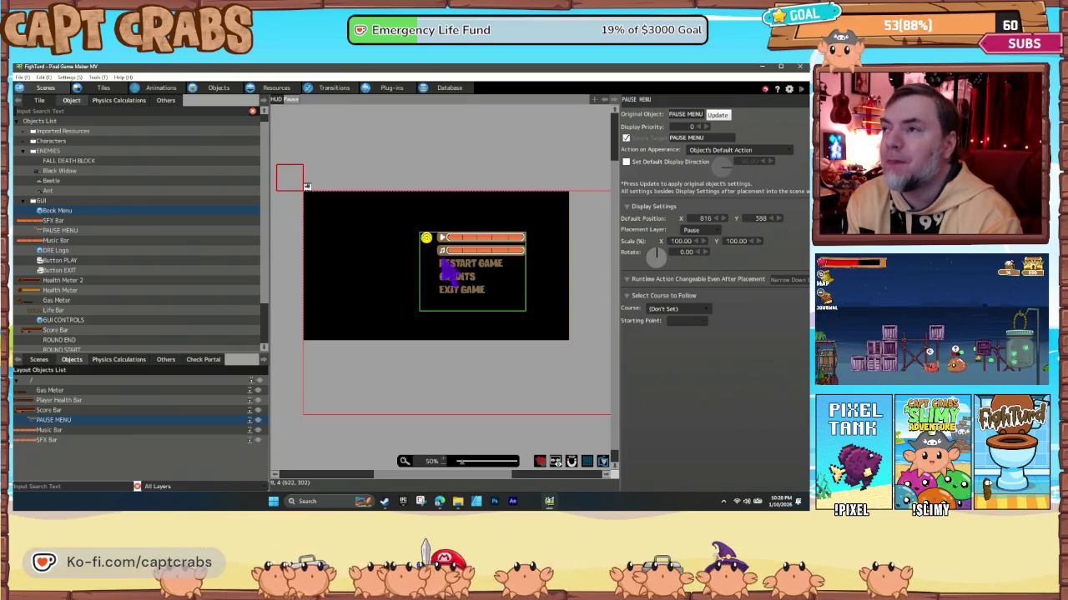
click(461, 276)
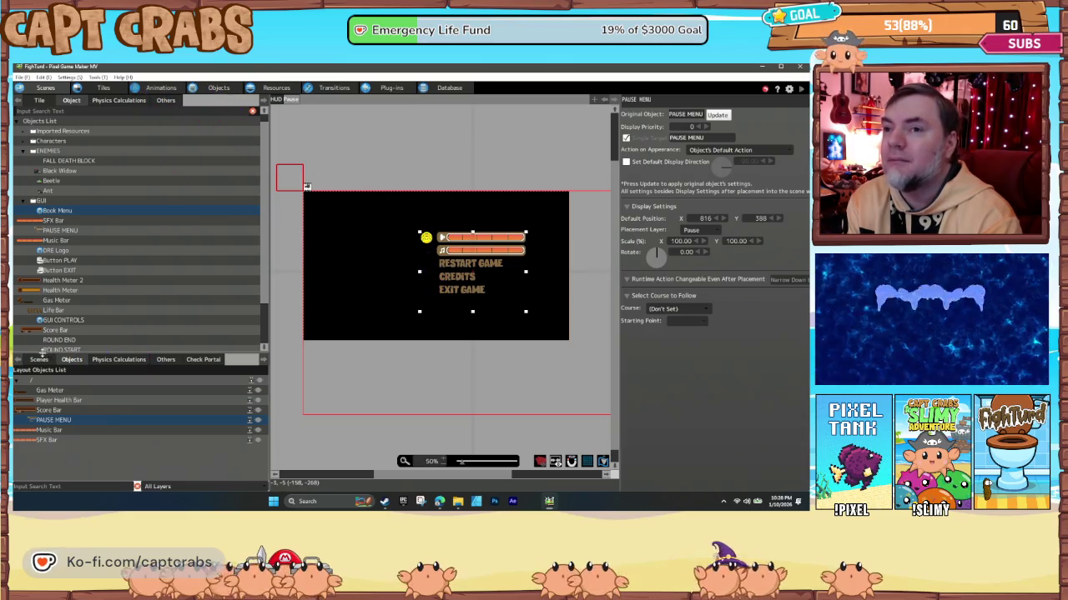
click(219, 89)
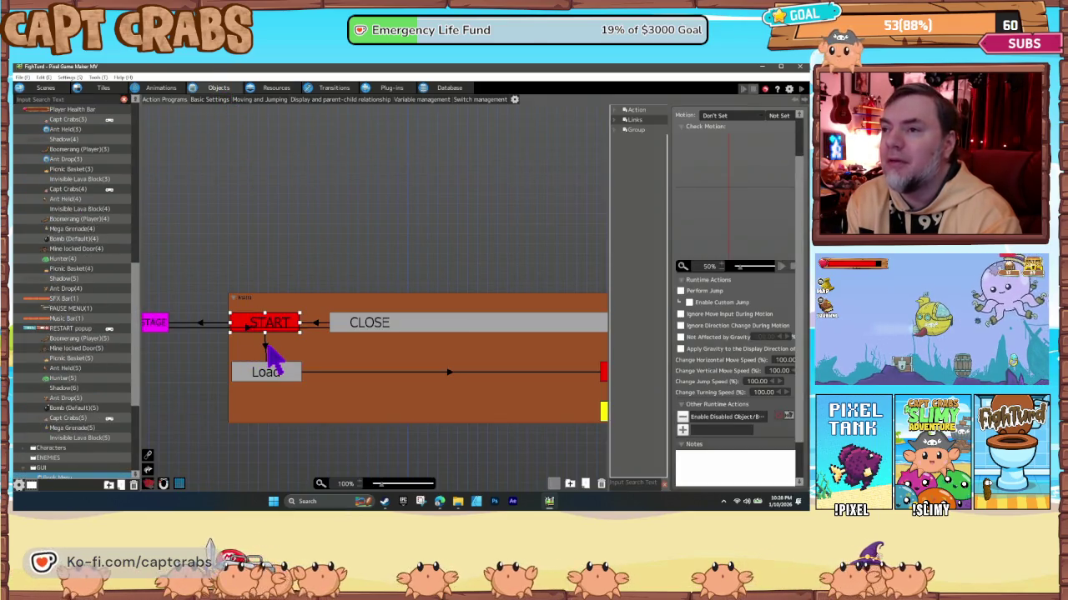
Inspect the START, Load, OPTIONS, Load Options and CLOSE states' actions.
click(265, 352)
click(275, 384)
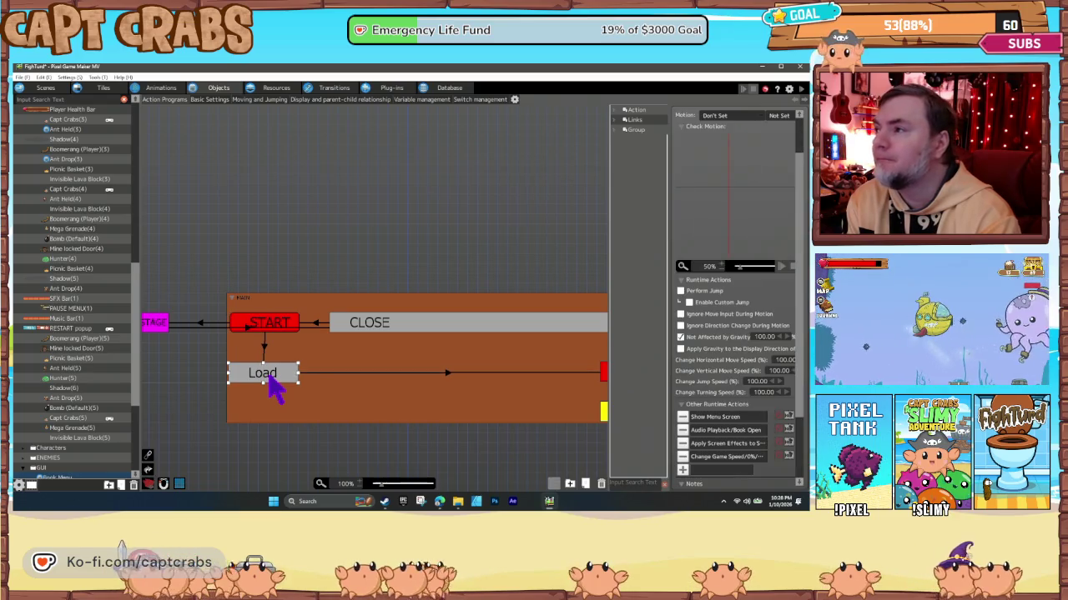
drag(424, 398, 261, 395)
click(471, 382)
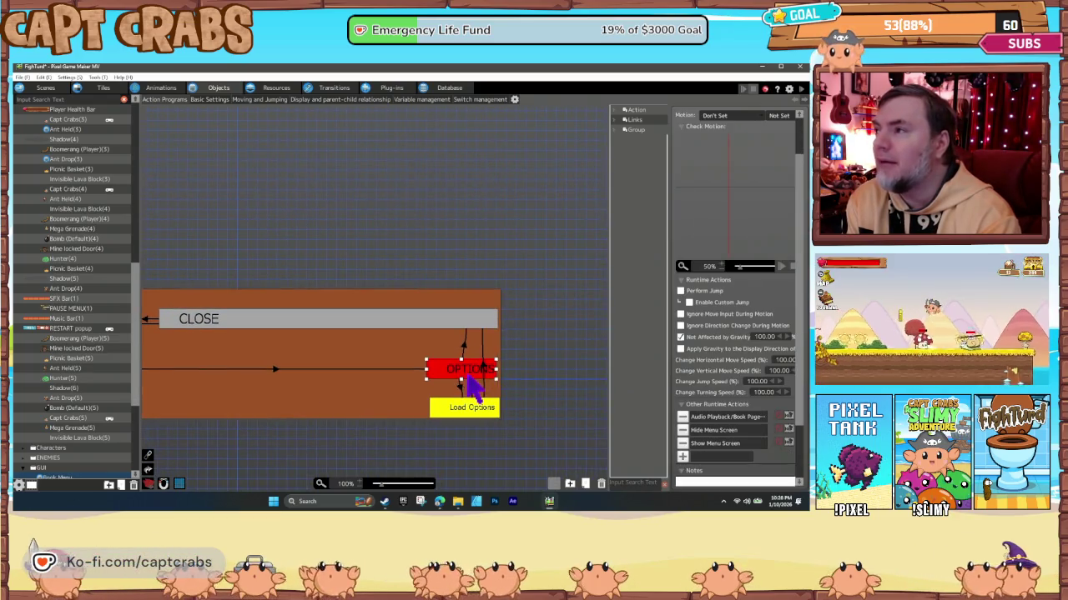
click(468, 412)
mouse_move(479, 415)
mouse_down()
mouse_move(490, 414)
mouse_move(478, 421)
mouse_up()
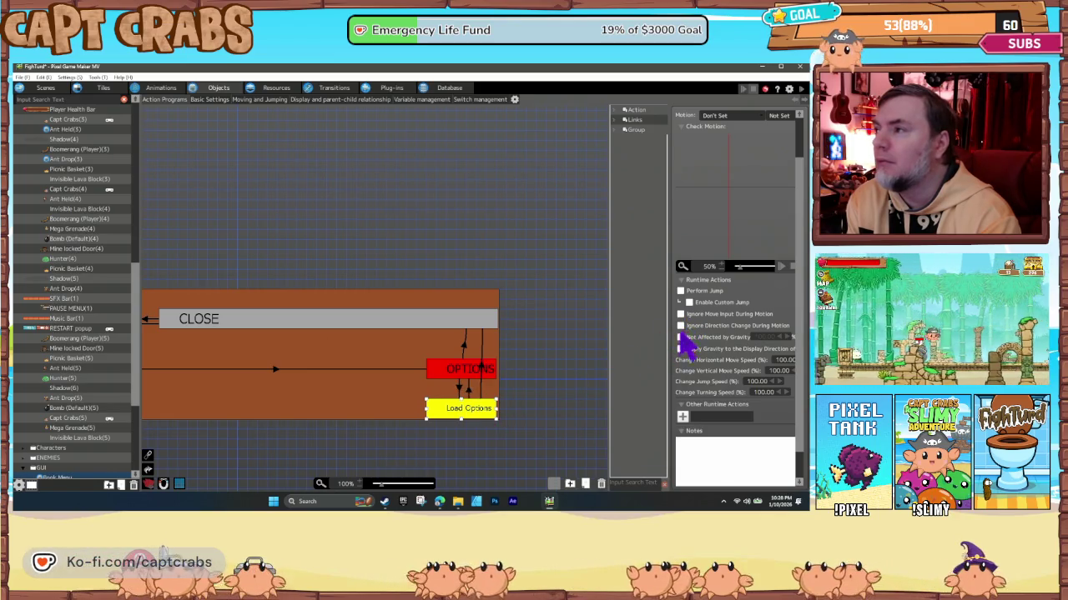
click(428, 326)
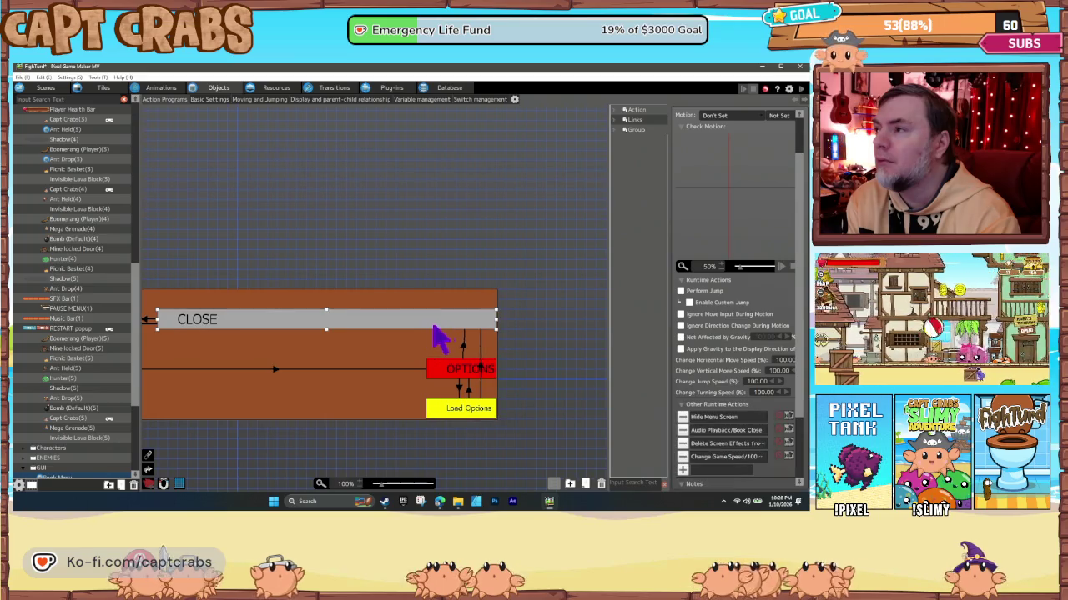
Check the START and EXIT STAGE states and Load's screen-effects action.
click(680, 337)
drag(322, 393, 476, 387)
click(296, 321)
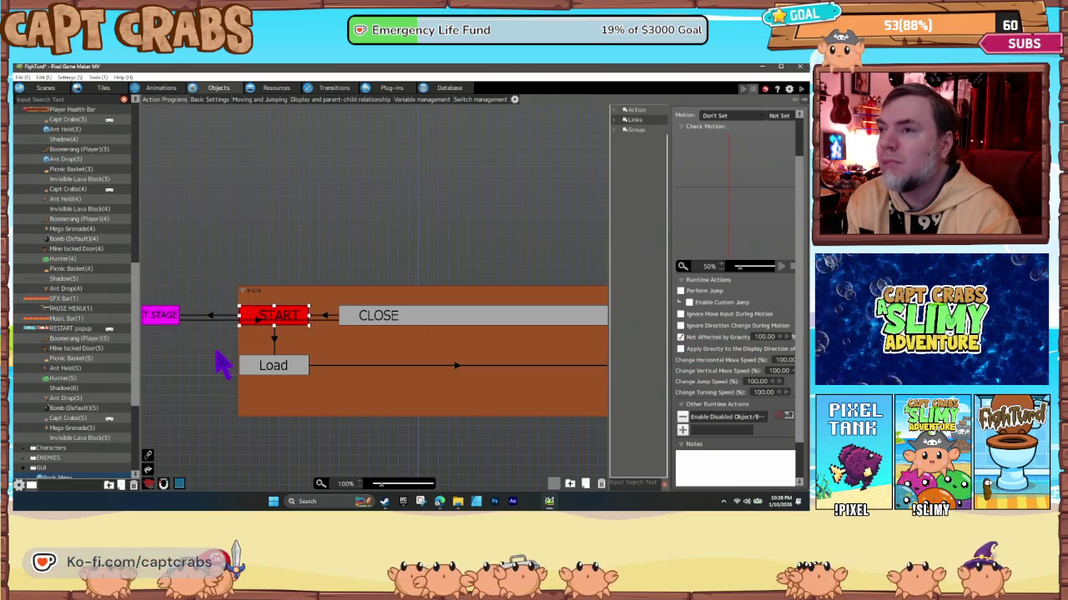
drag(212, 354, 283, 352)
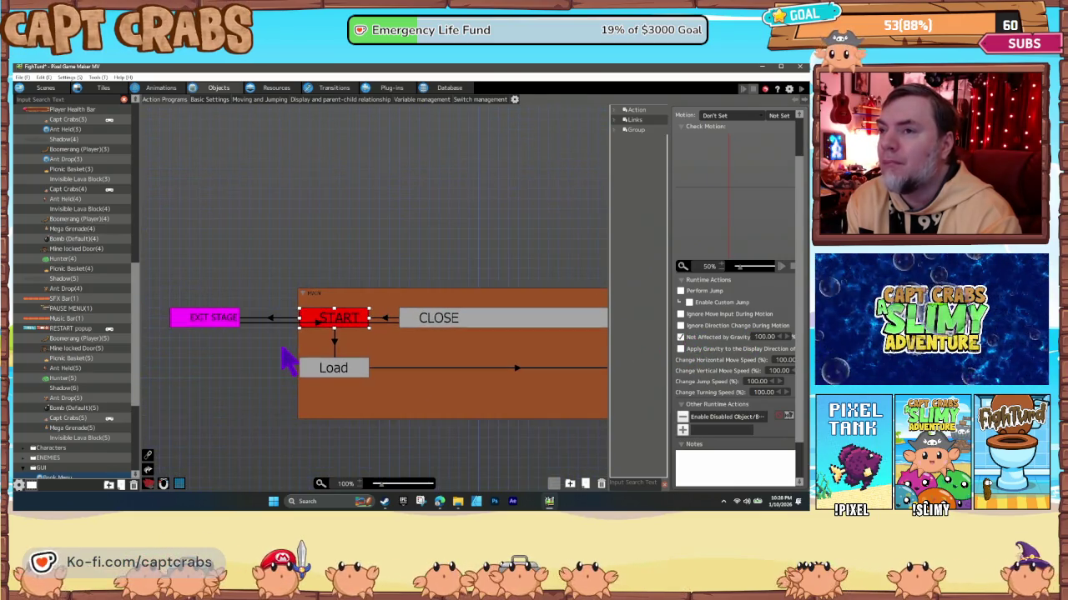
click(233, 324)
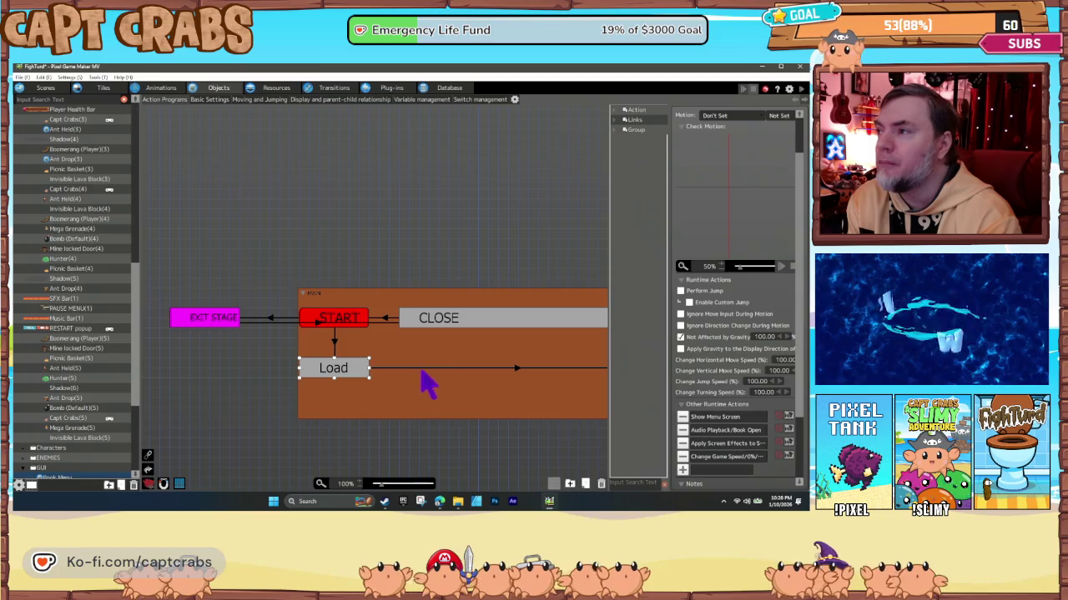
click(704, 445)
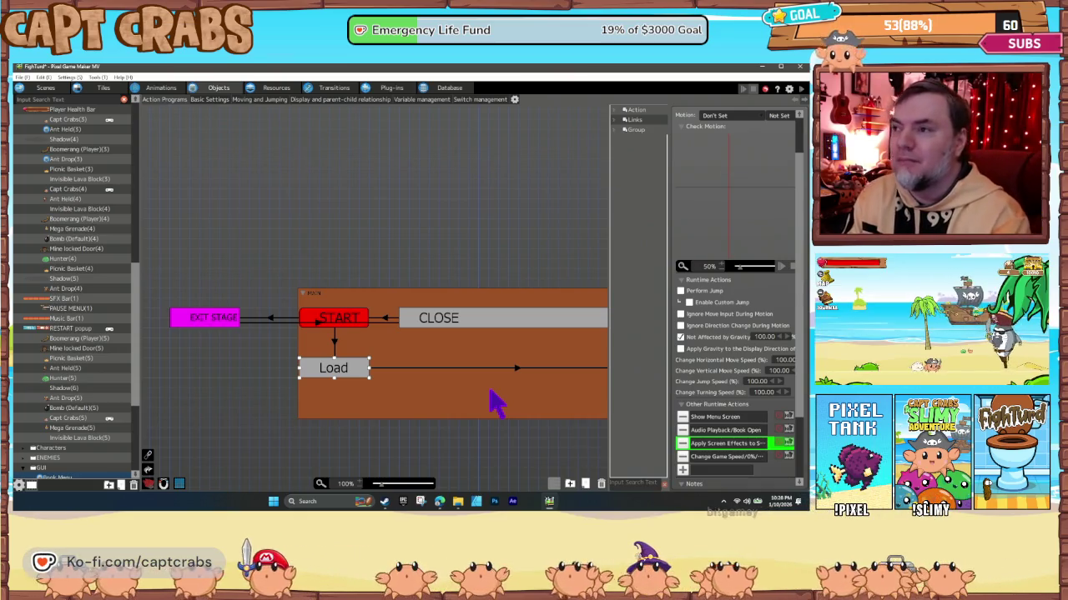
drag(490, 394, 333, 406)
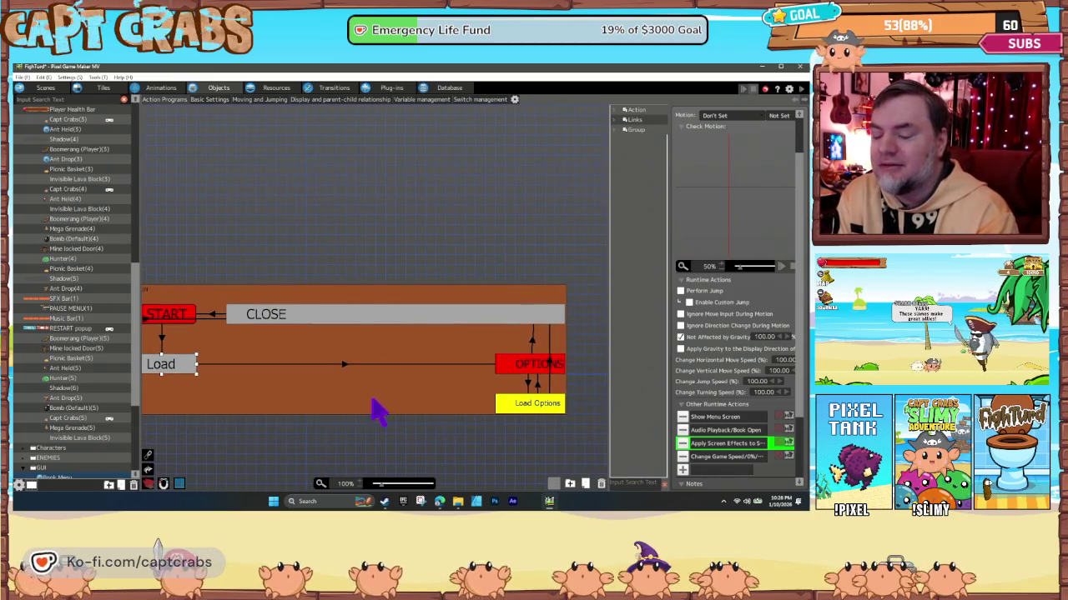
click(518, 366)
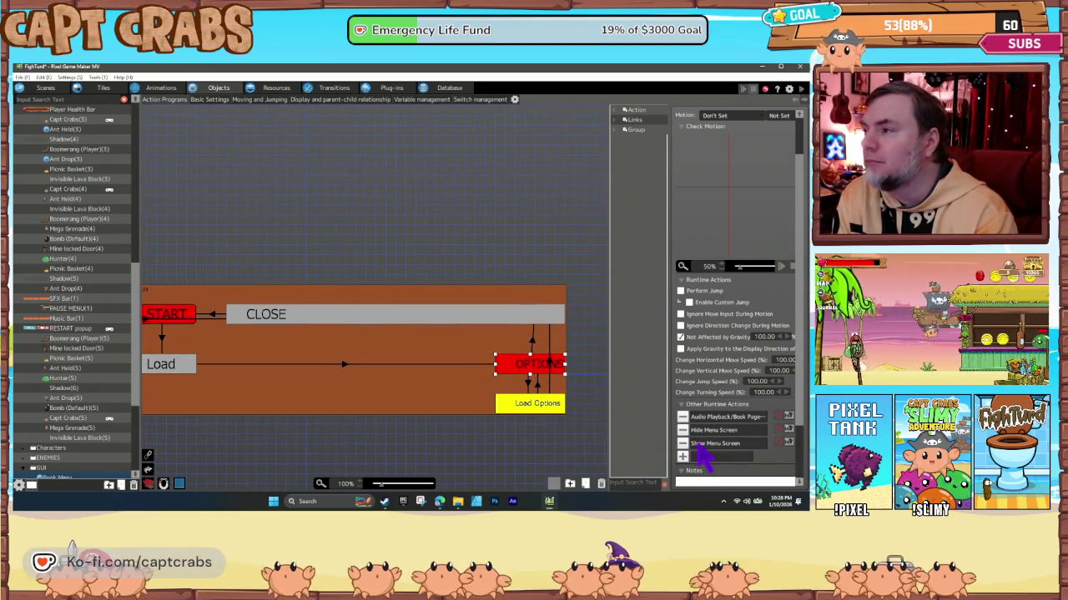
double_click(703, 445)
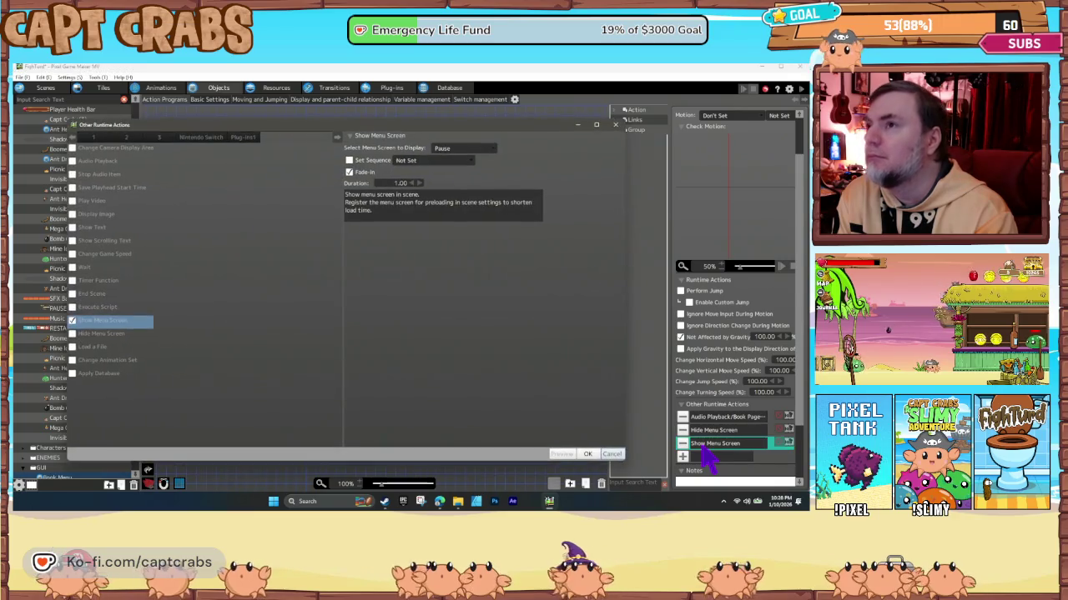
click(611, 454)
double_click(713, 432)
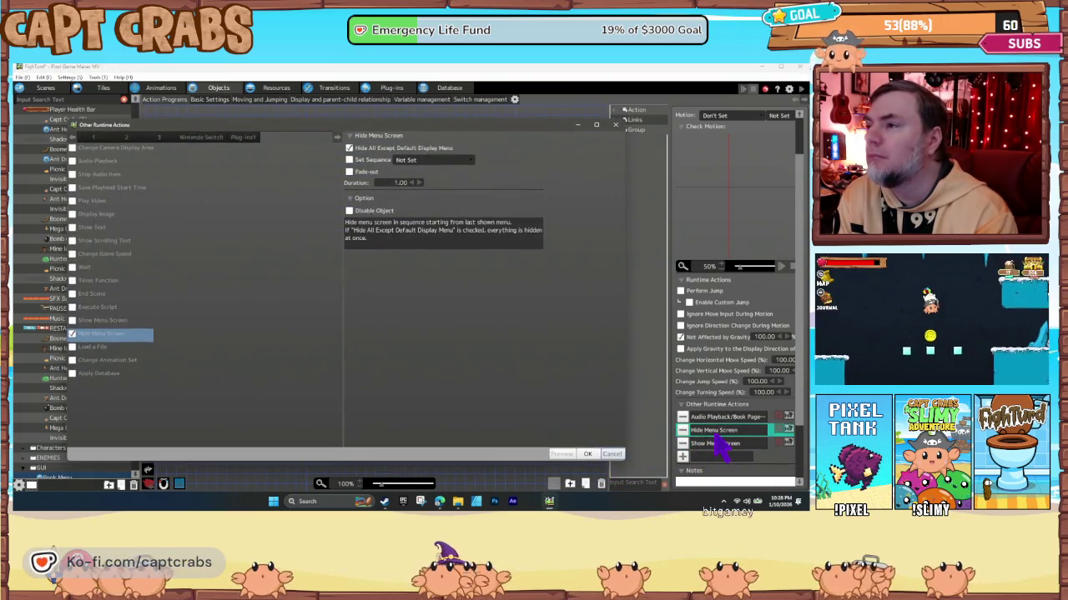
click(613, 454)
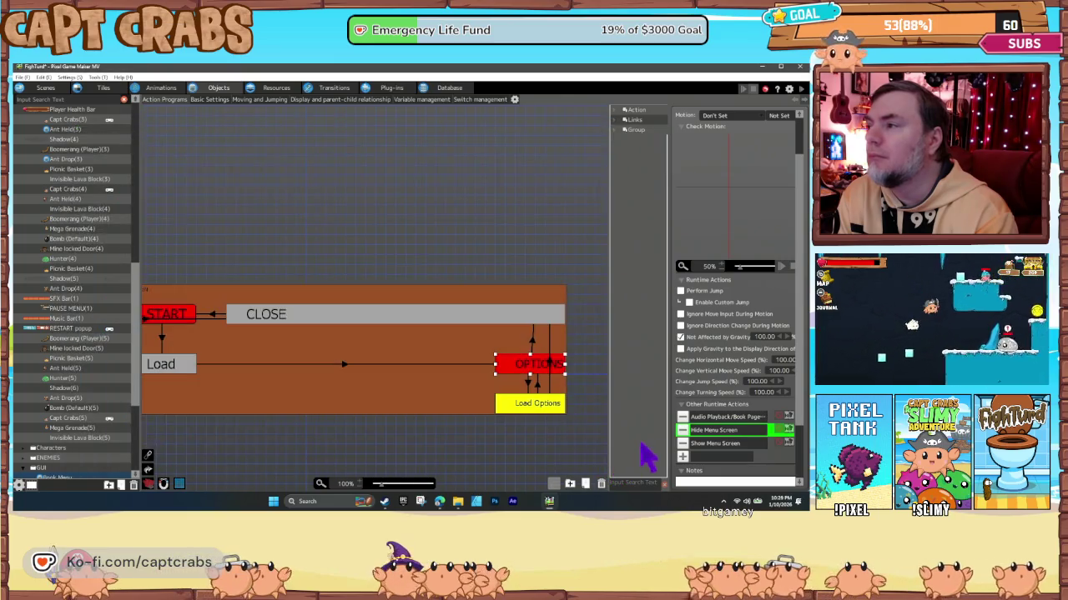
click(548, 409)
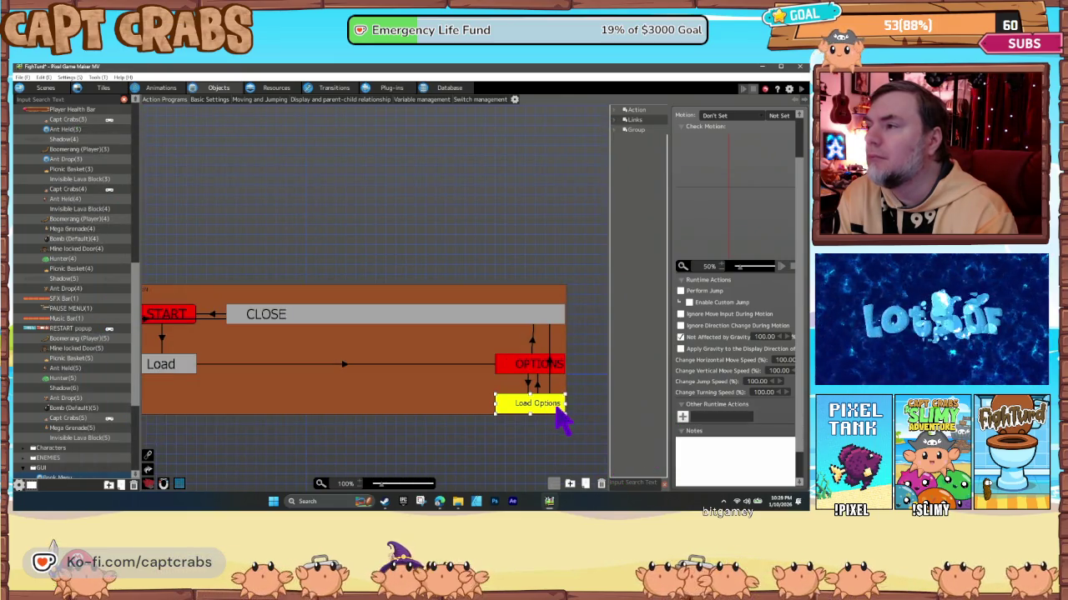
click(536, 379)
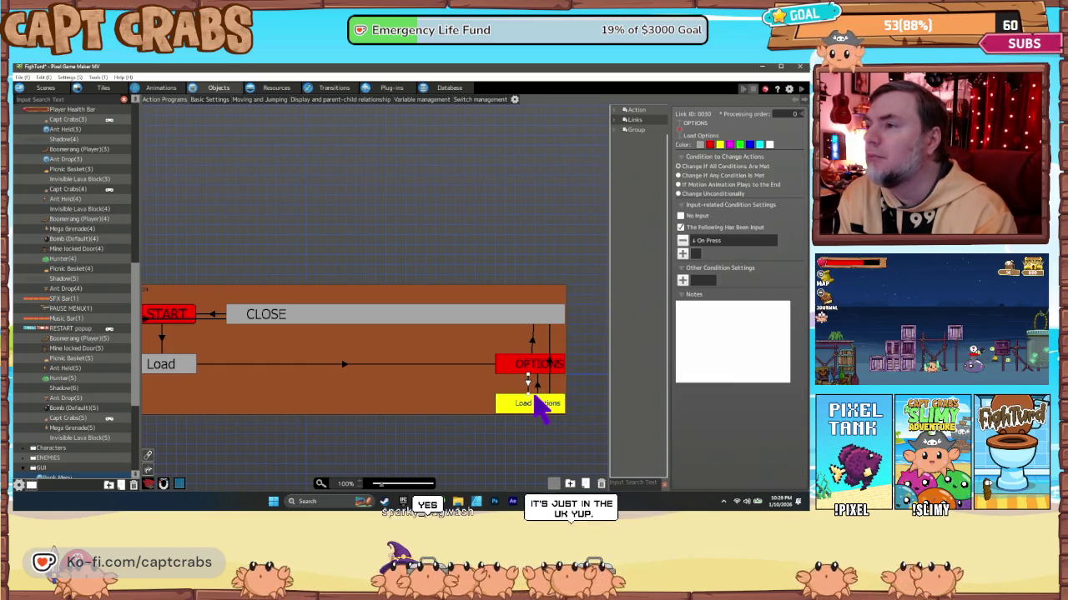
click(537, 405)
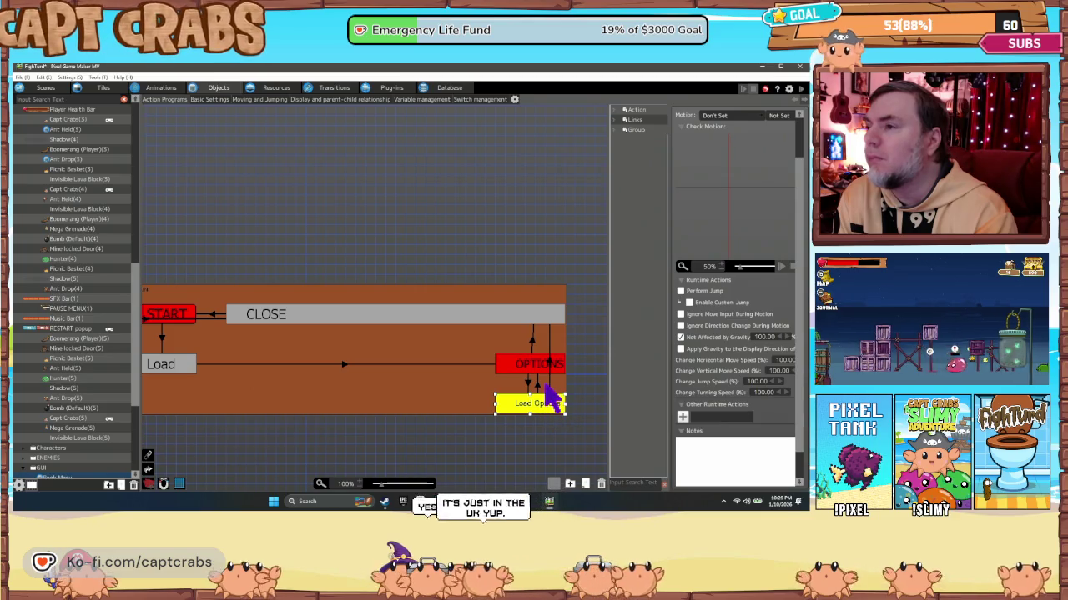
click(536, 381)
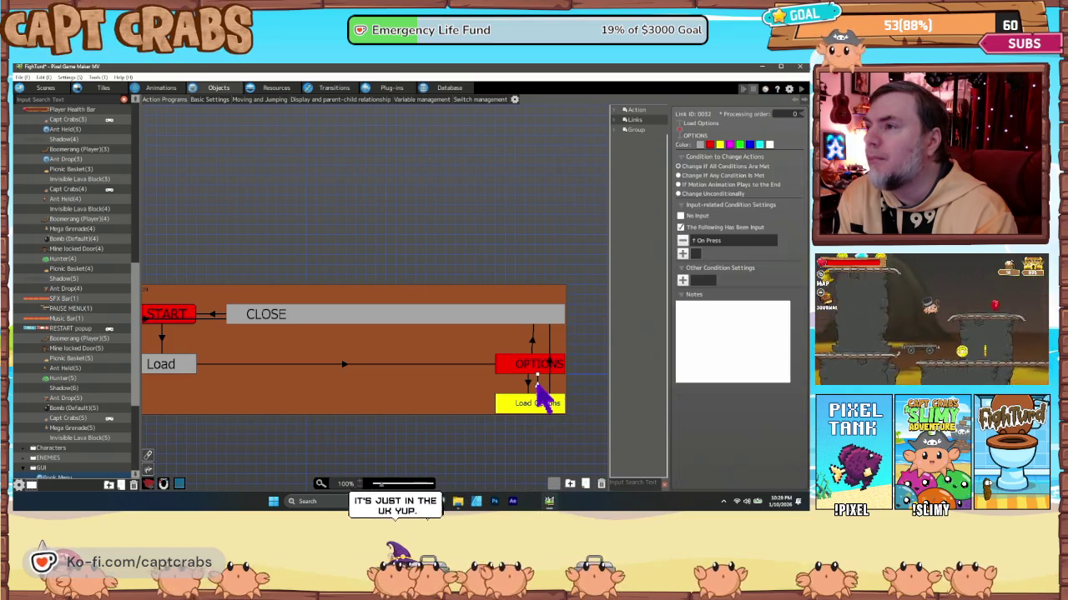
click(550, 362)
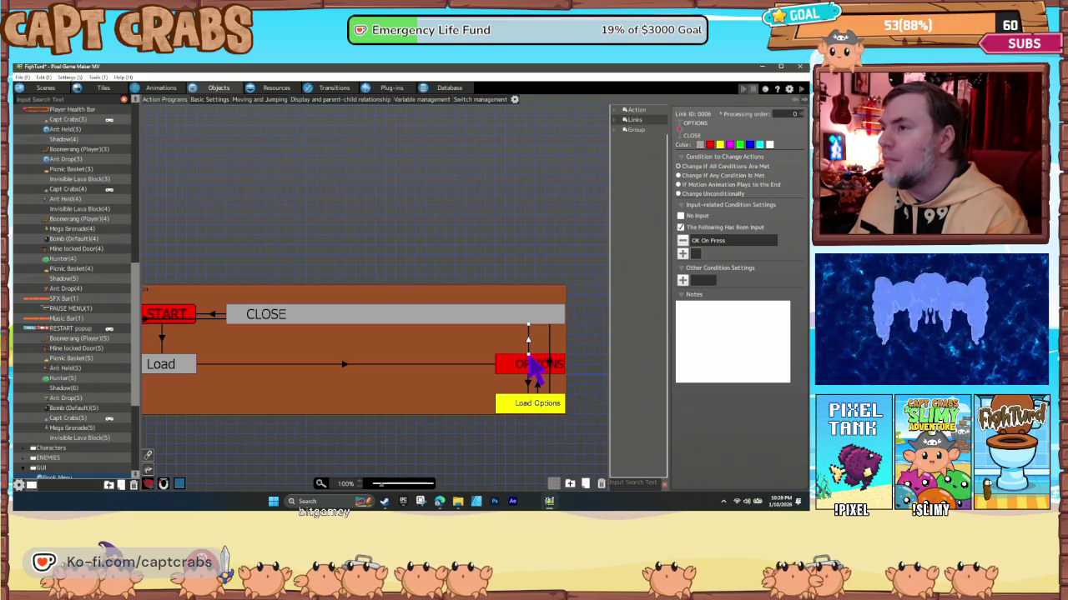
Shift MAIN right, move OPTIONS left with Load Options below, and narrow CLOSE.
click(471, 400)
mouse_move(317, 412)
mouse_down()
mouse_move(360, 417)
mouse_move(344, 412)
mouse_up()
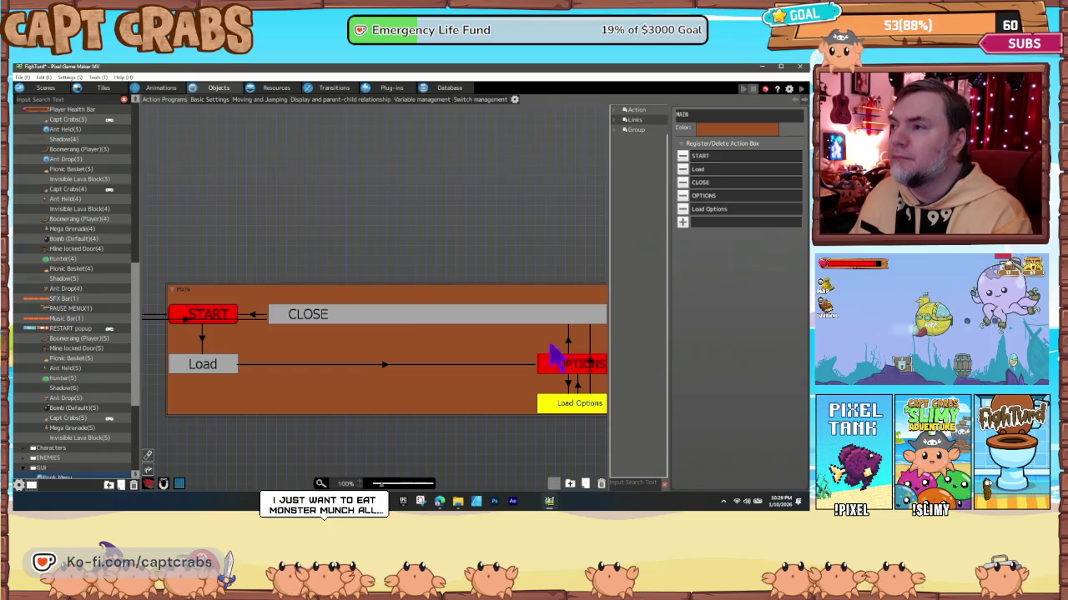
drag(566, 367, 393, 369)
drag(562, 399, 379, 409)
click(602, 316)
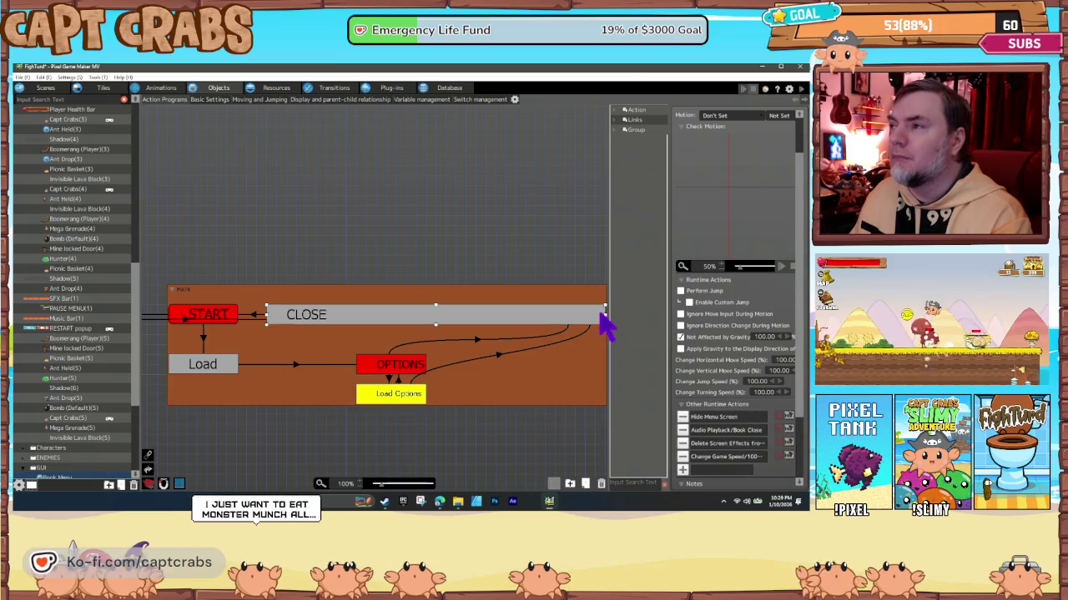
mouse_move(605, 317)
mouse_down()
mouse_move(428, 319)
mouse_move(436, 333)
mouse_move(447, 327)
mouse_up()
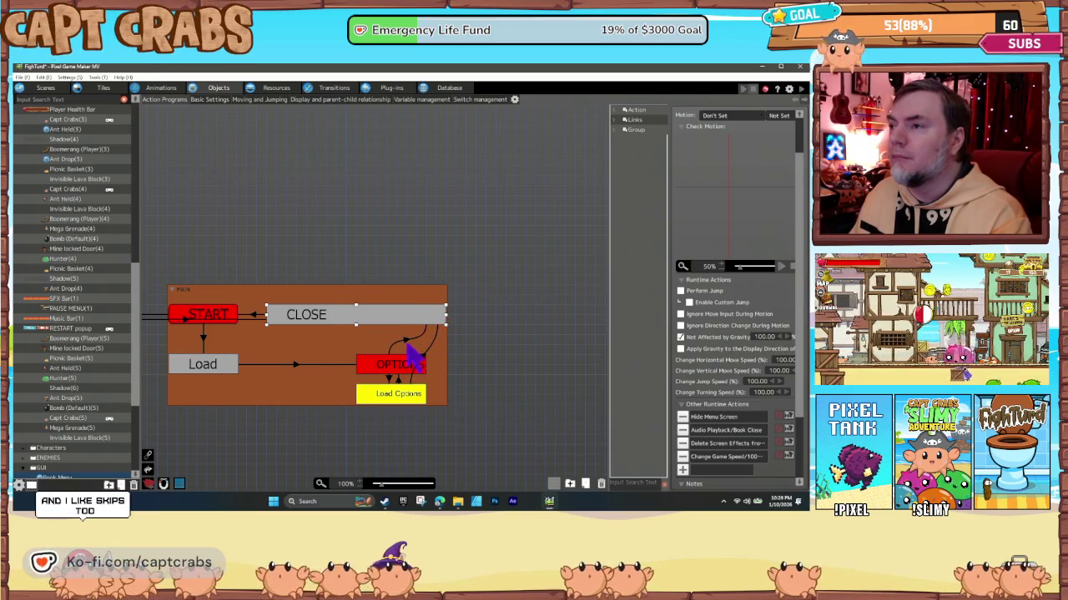
Check the OPTIONS and Load Options links to CLOSE, then launch a test play.
click(394, 355)
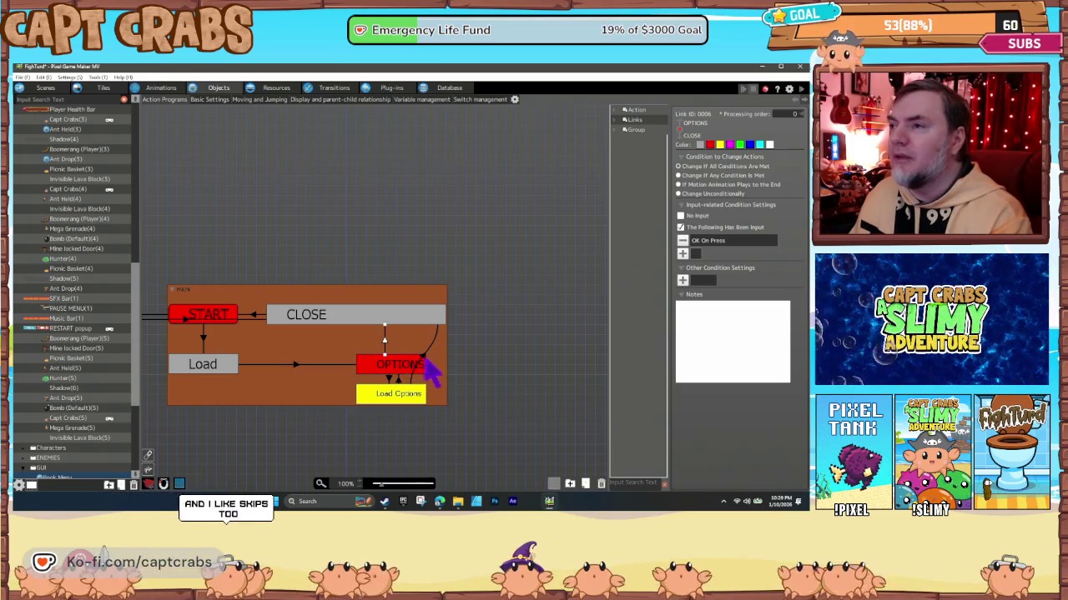
click(417, 392)
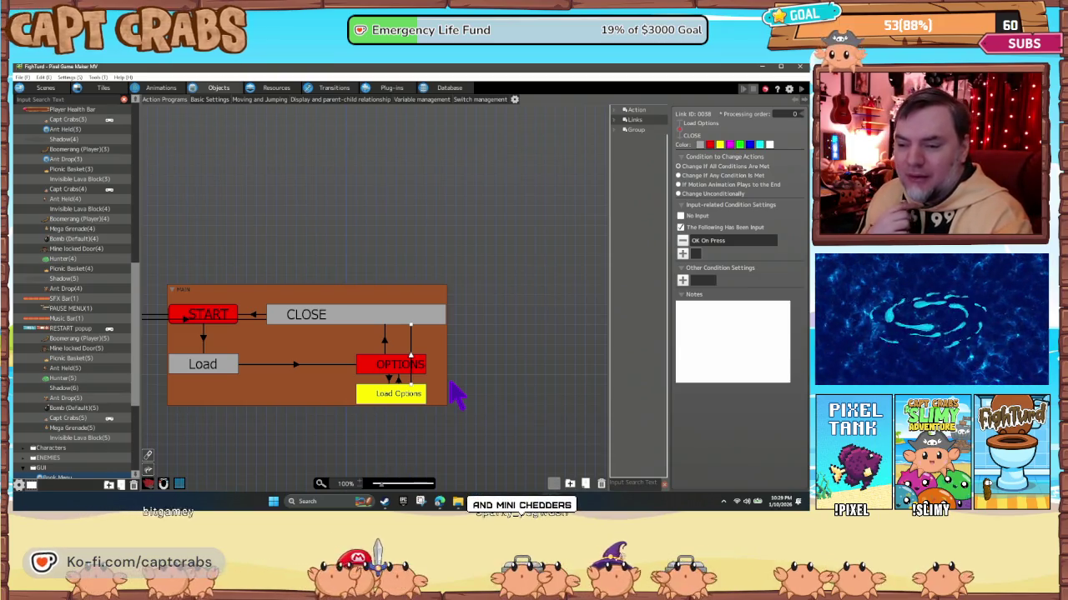
key(F5)
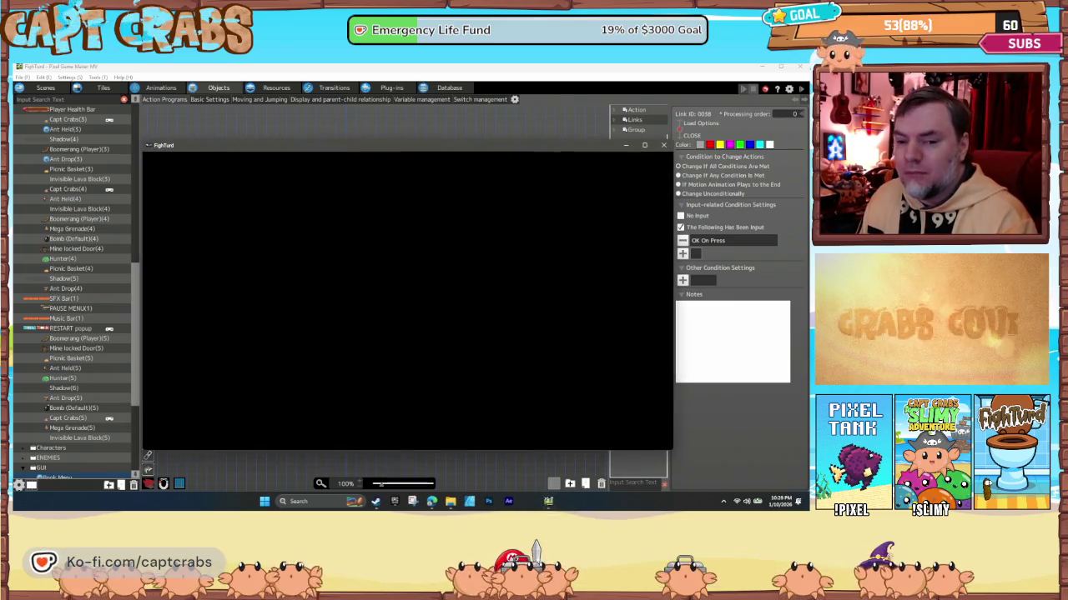
In the test play, toggle the pause menu, browse its options, and choose Exit Game.
key(Escape)
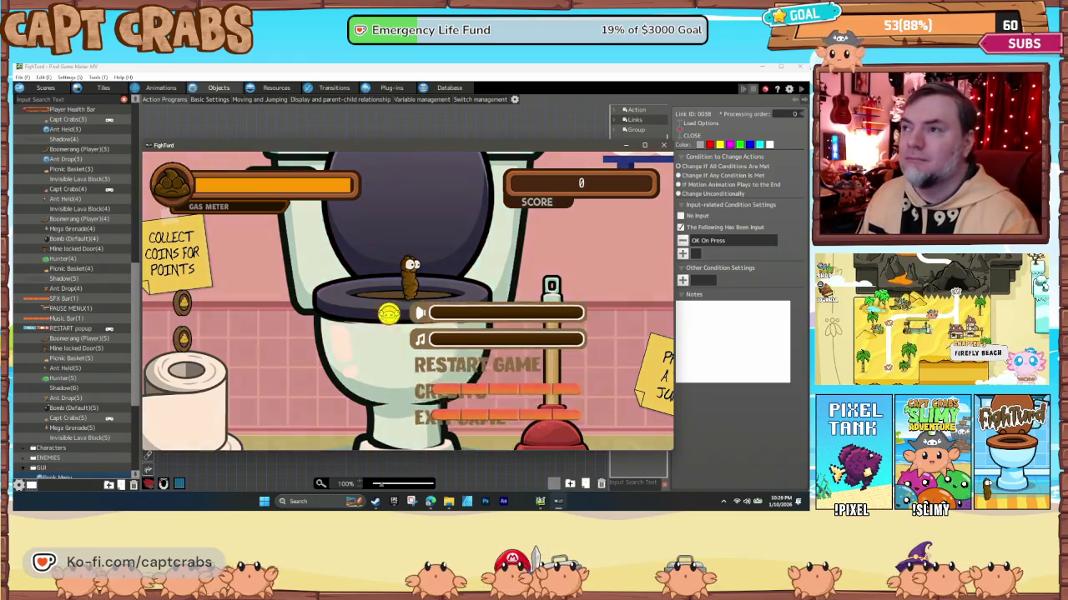
key(Down)
key(Down)
key(Down)
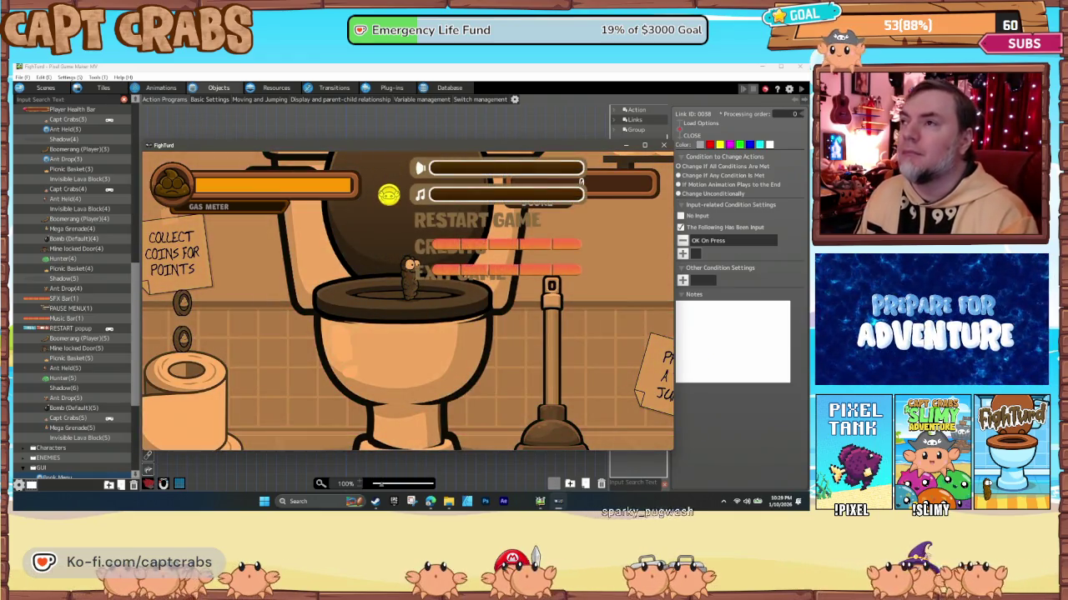
key(Up)
key(Return)
key(Up)
key(Up)
key(Up)
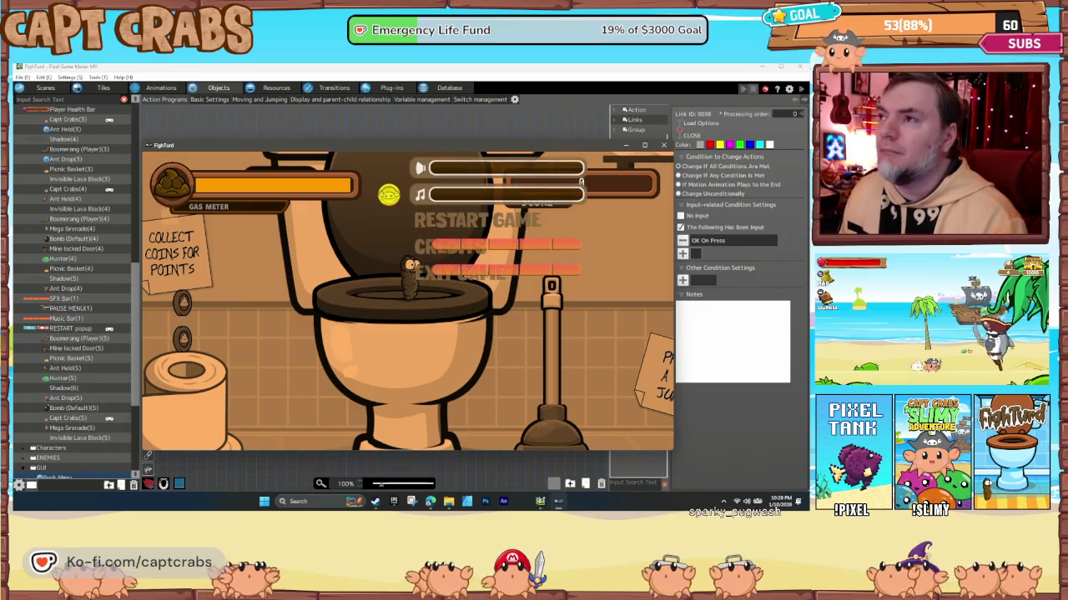
key(Down)
key(Down)
key(Down)
key(Return)
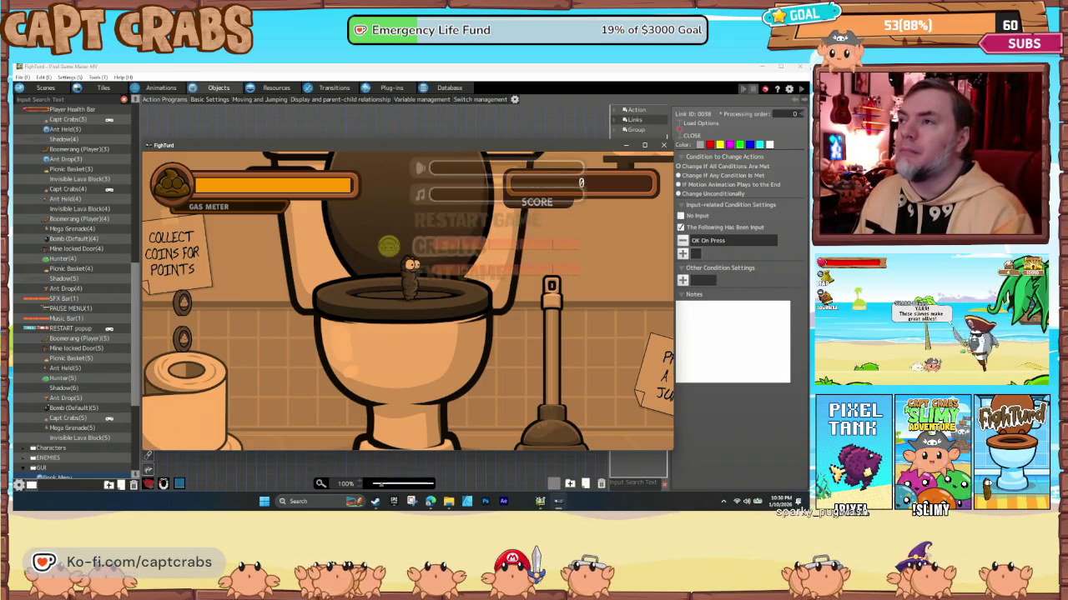
key(Up)
key(Up)
key(Up)
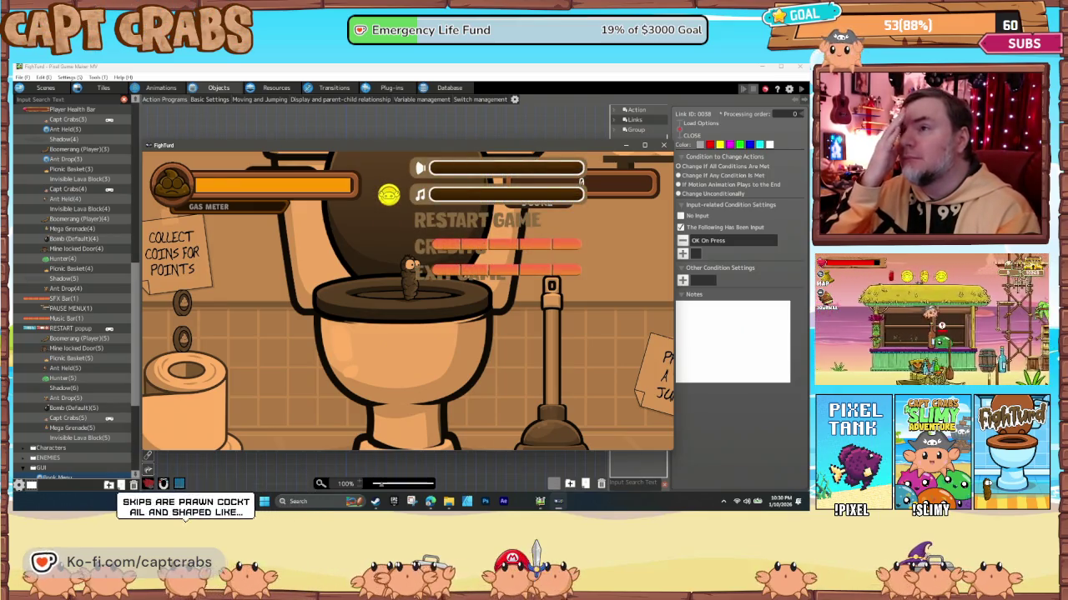
key(Up)
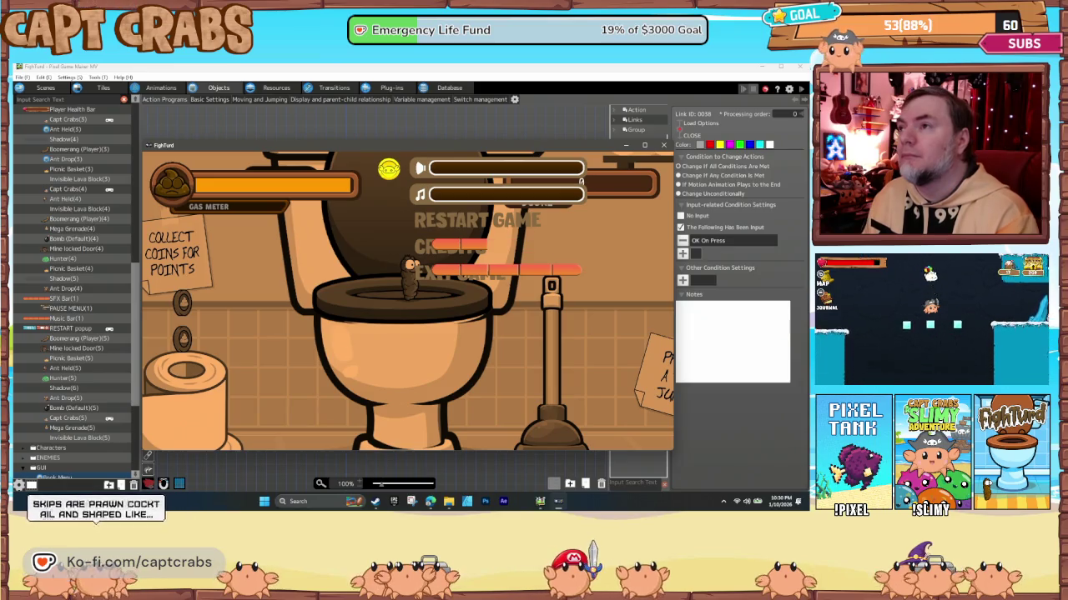
key(Down)
key(Down)
key(Down)
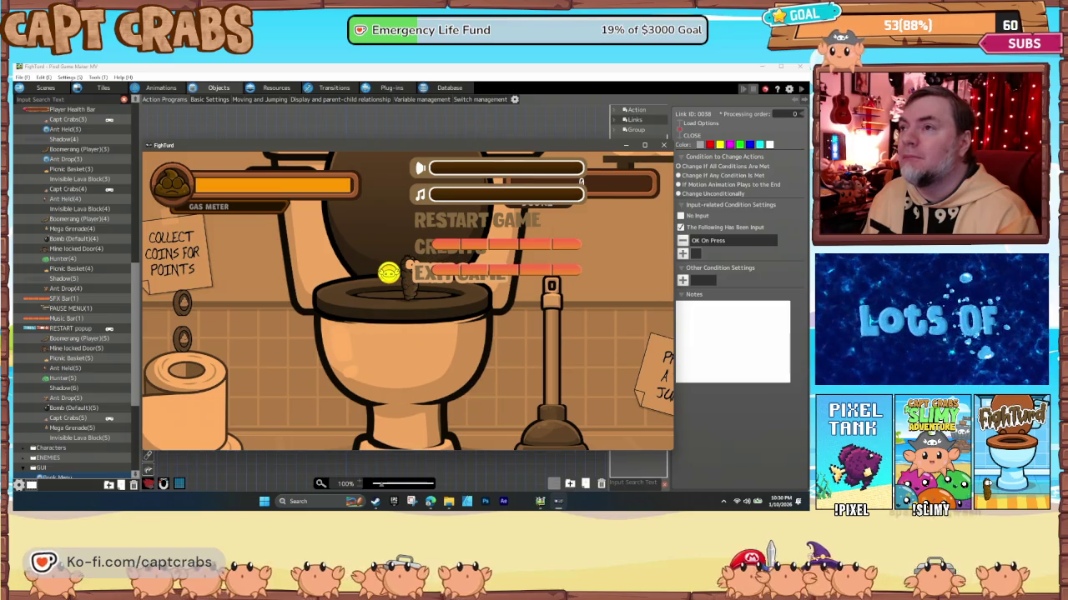
key(Return)
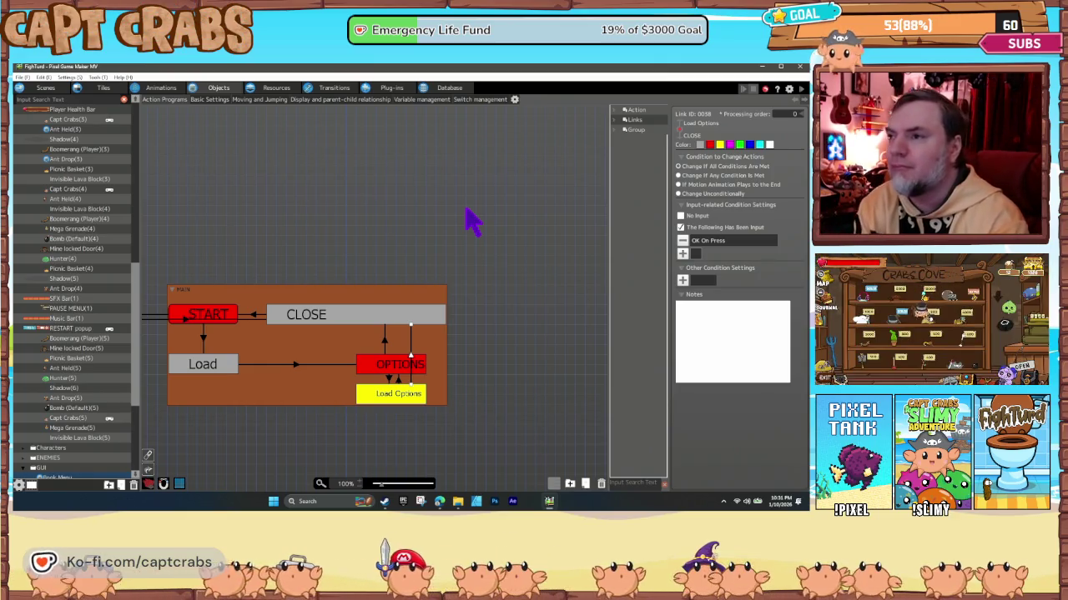
Review the Load box's Show Menu Screen action showing the Pause menu with fade-in.
click(329, 240)
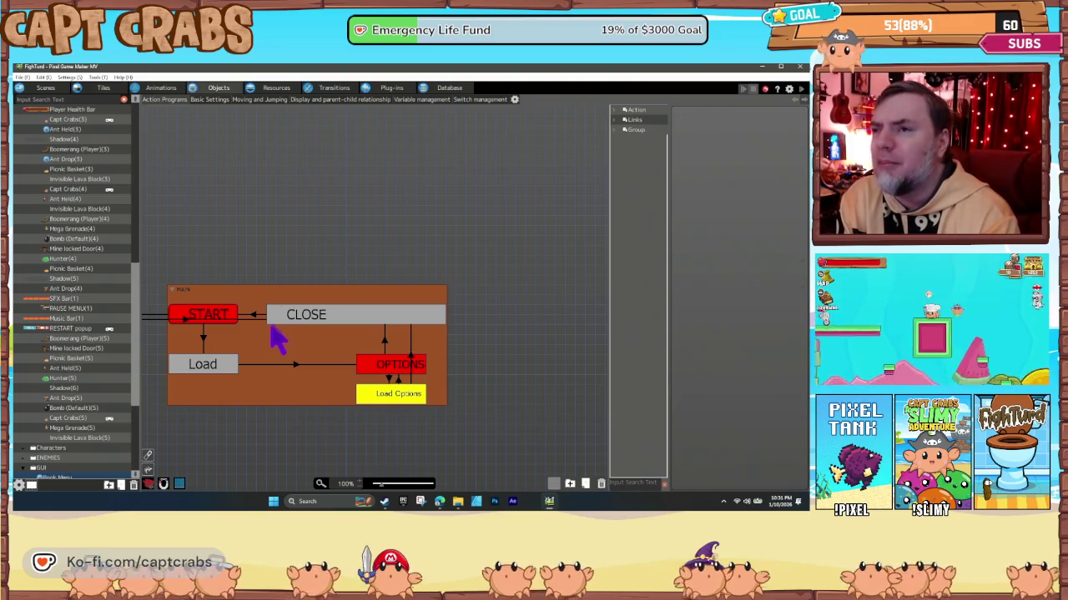
click(216, 377)
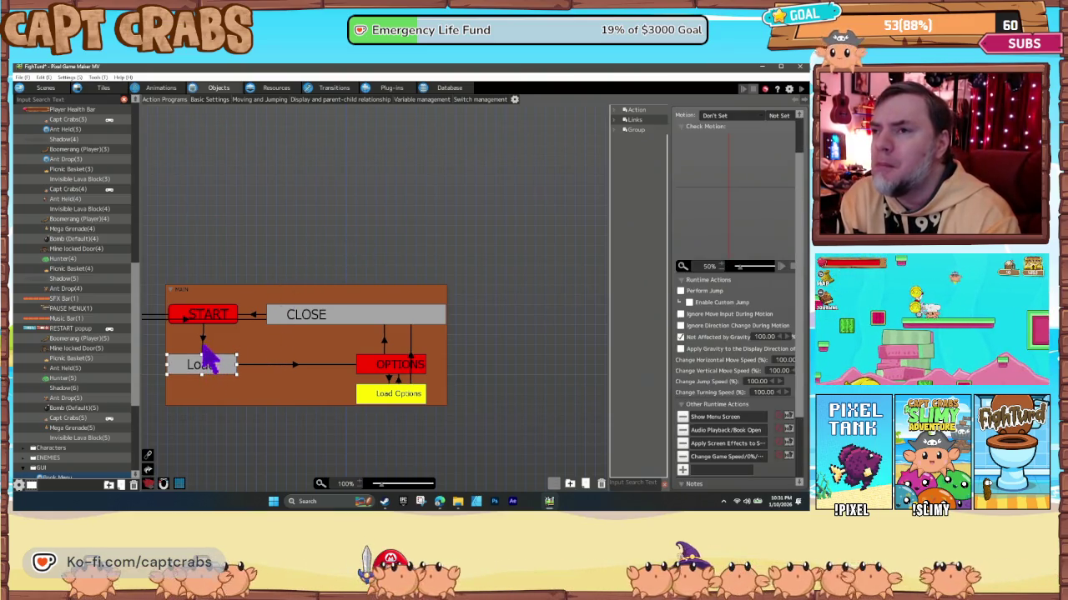
click(201, 340)
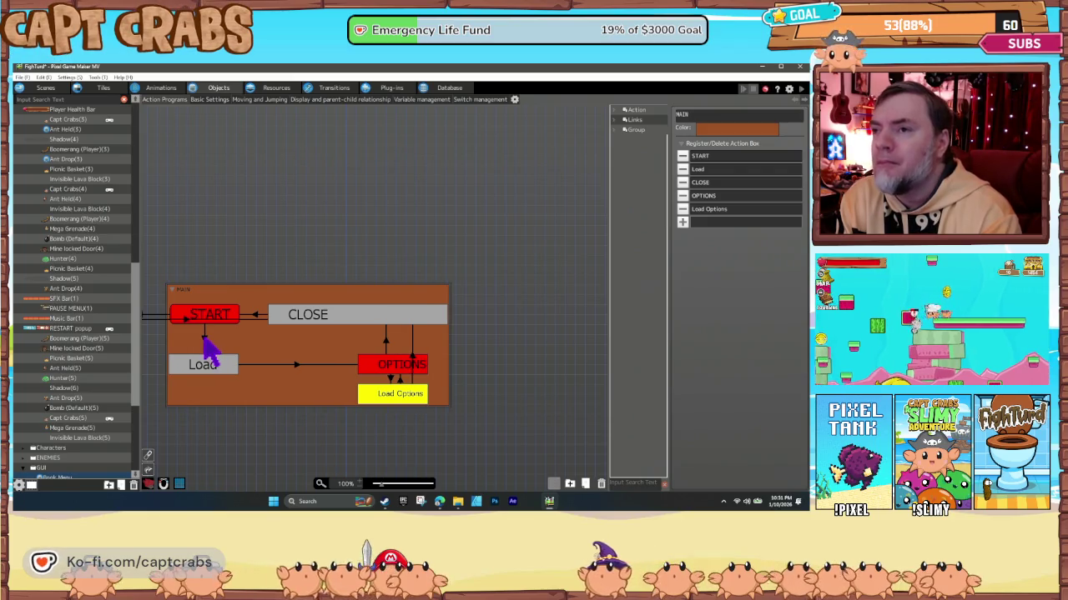
click(204, 338)
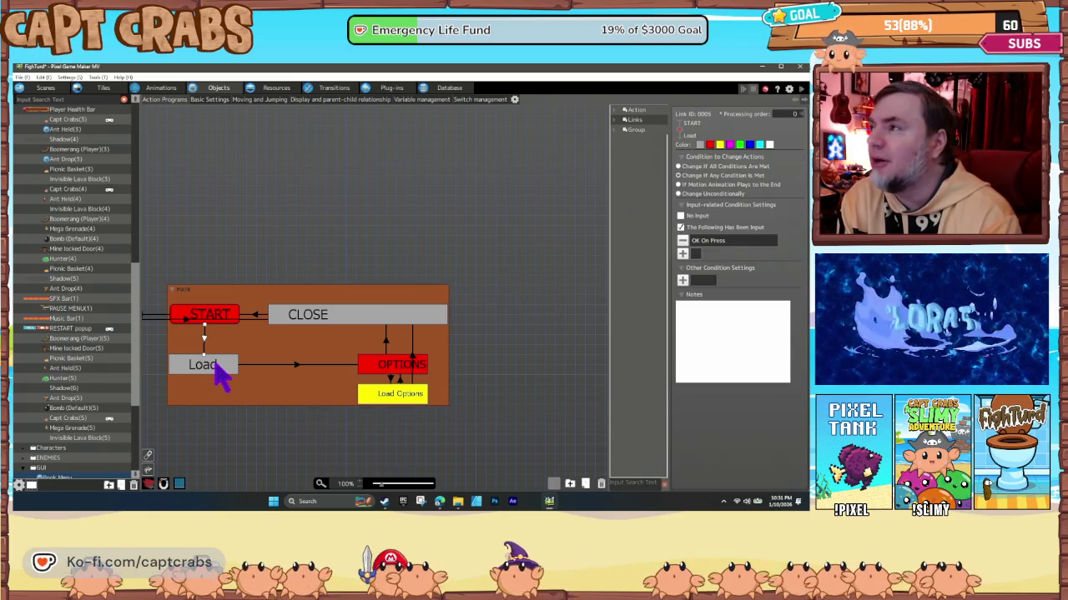
click(218, 374)
double_click(714, 418)
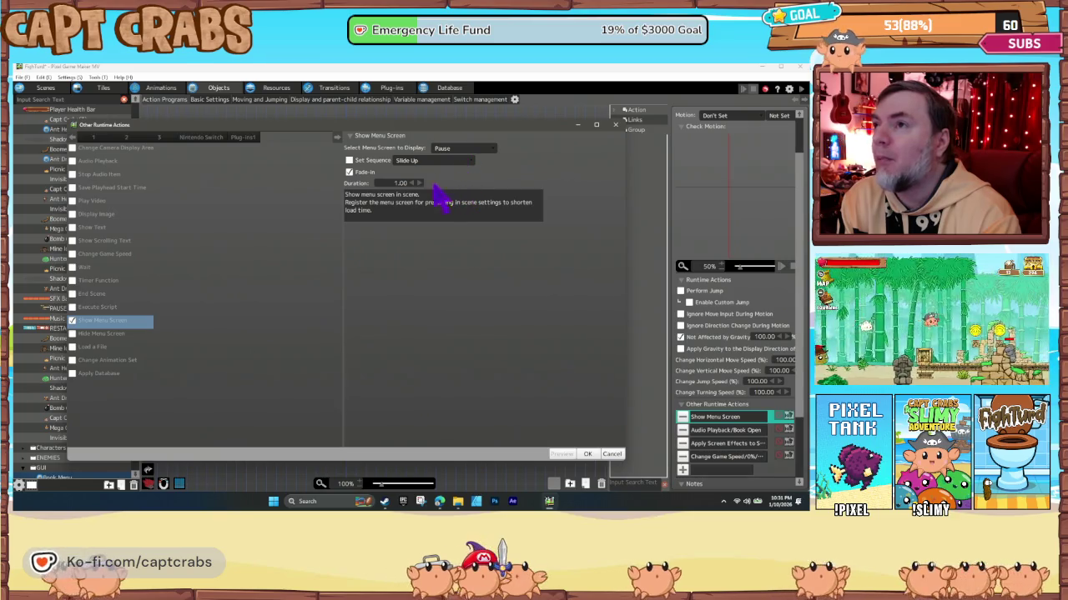
click(587, 454)
Check the Load-to-OPTIONS link's 1.00-second time condition, then select OPTIONS.
click(296, 365)
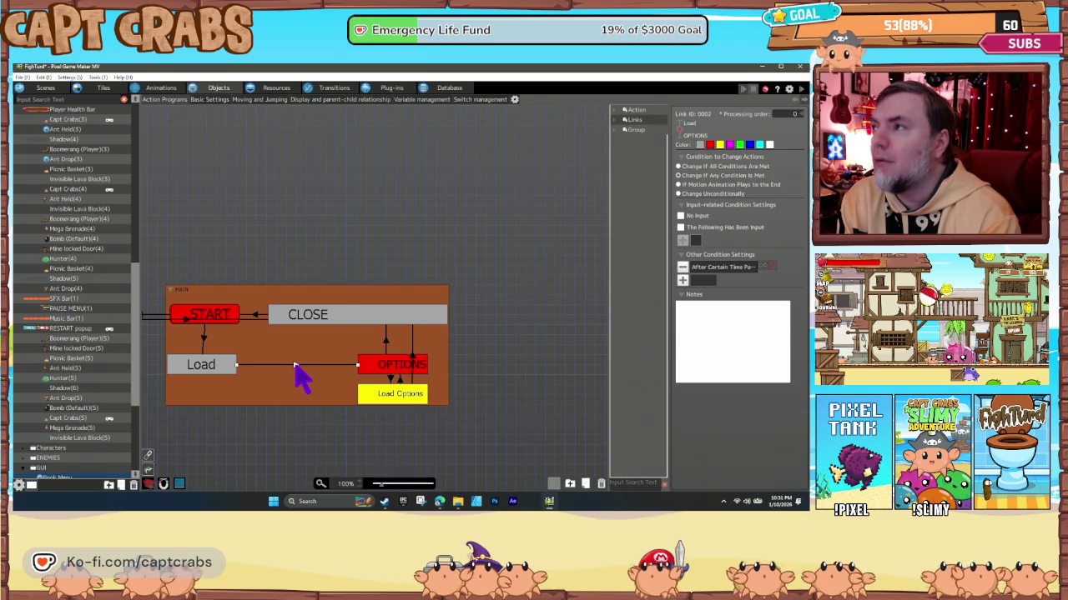
double_click(715, 269)
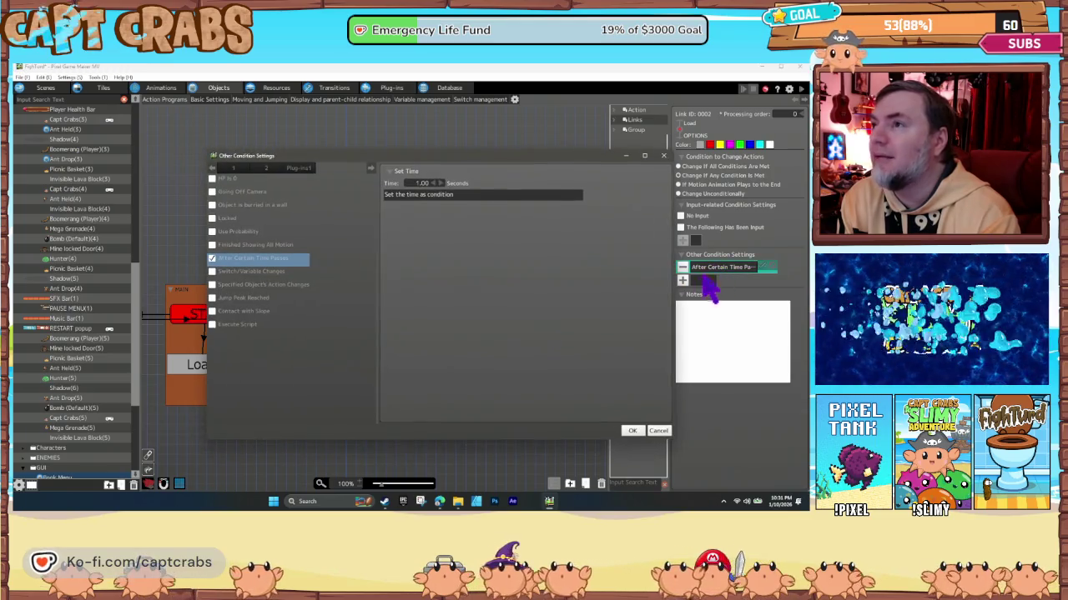
click(655, 431)
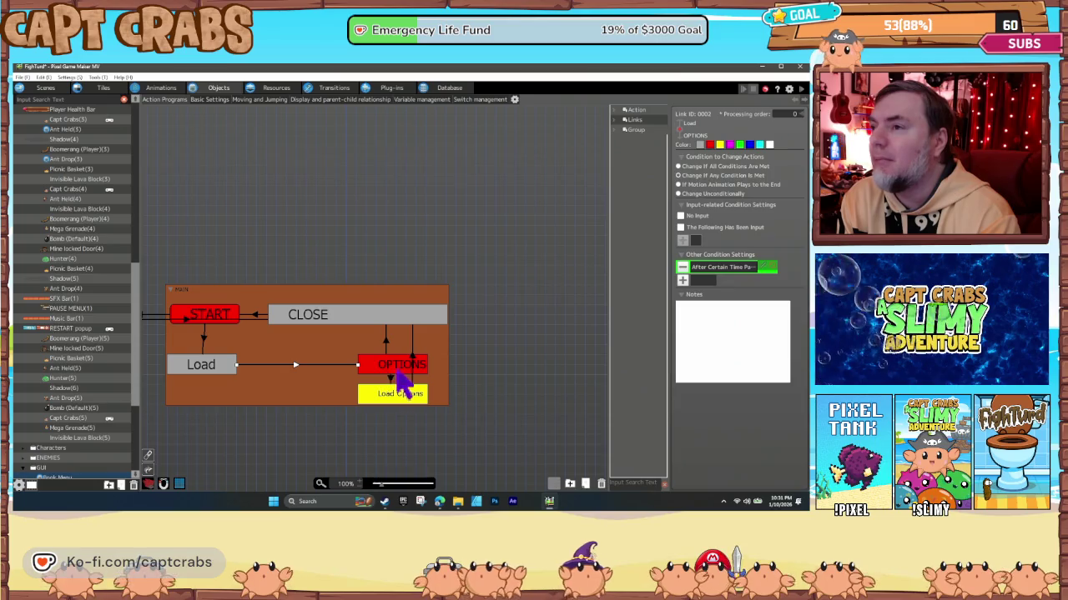
click(400, 381)
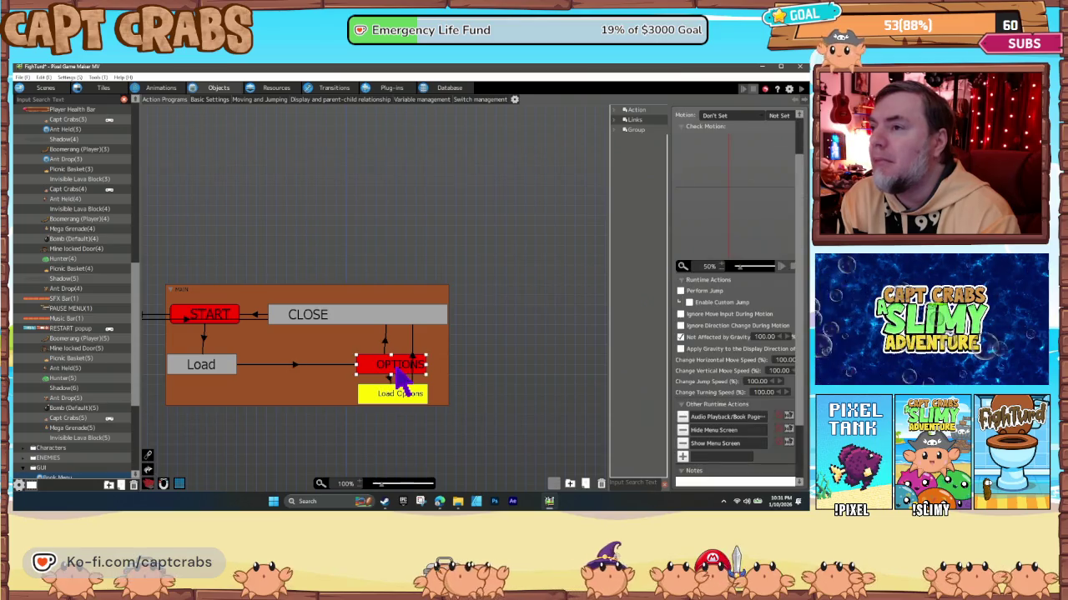
Review OPTIONS' Audio Playback, Hide Menu Screen and Show Menu Screen settings unchanged, then test-play from MAIN.
double_click(718, 417)
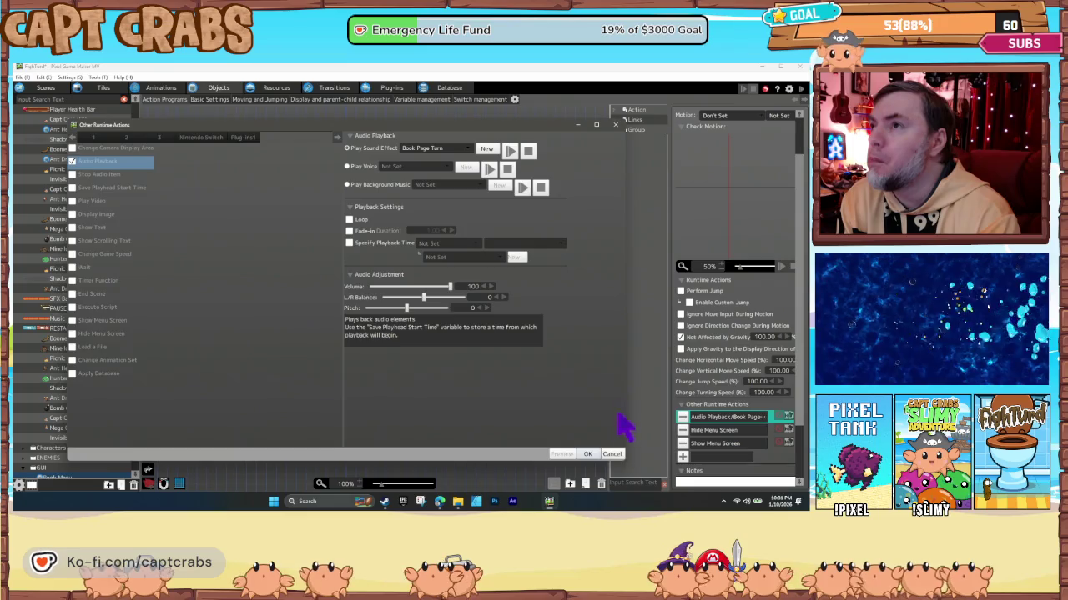
click(613, 455)
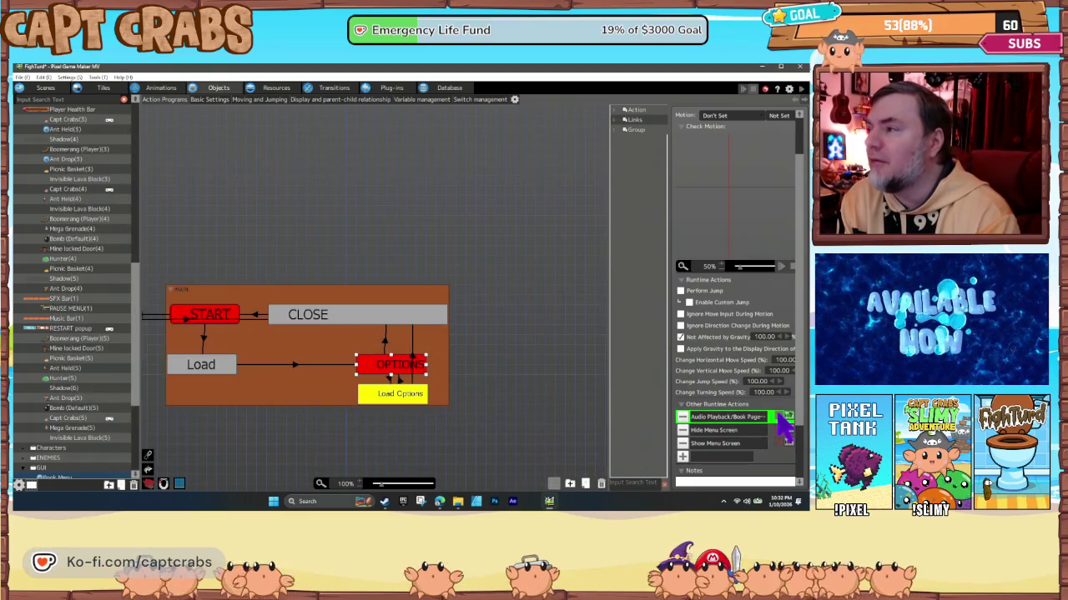
double_click(710, 430)
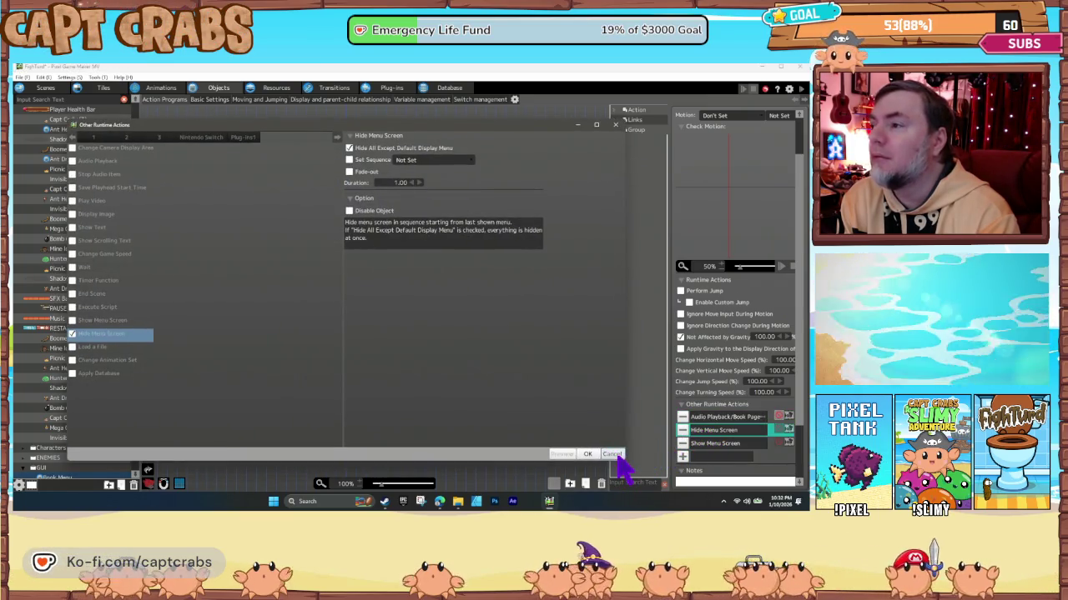
click(612, 454)
double_click(709, 443)
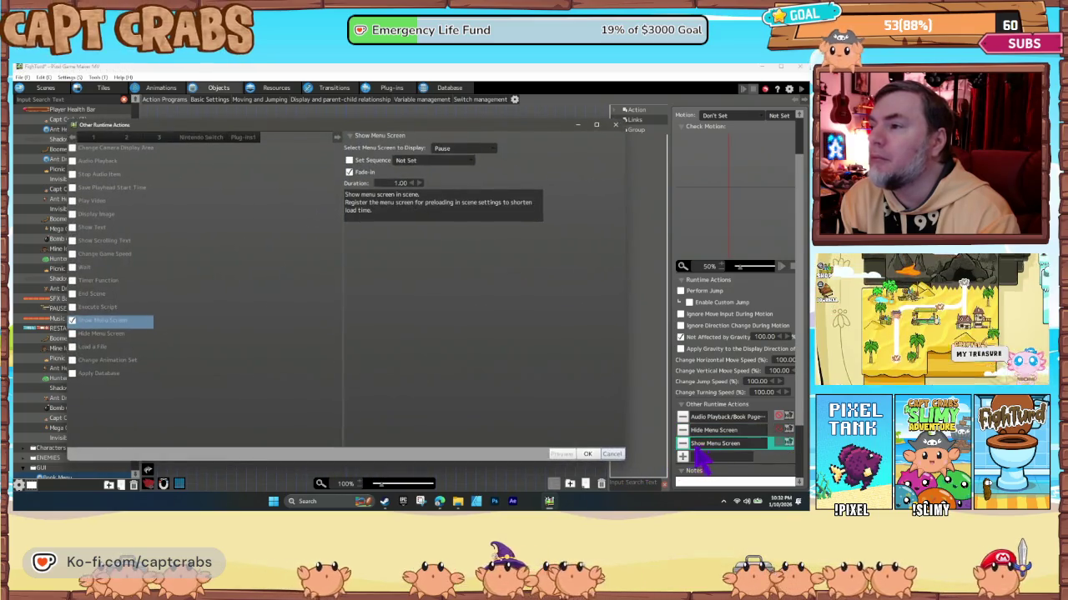
click(619, 456)
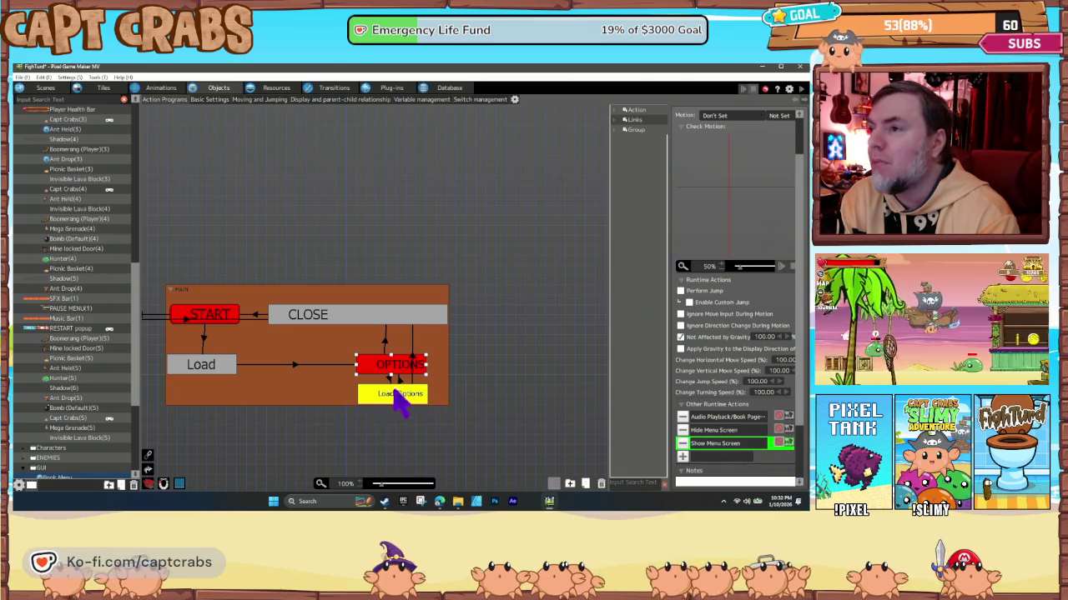
click(338, 399)
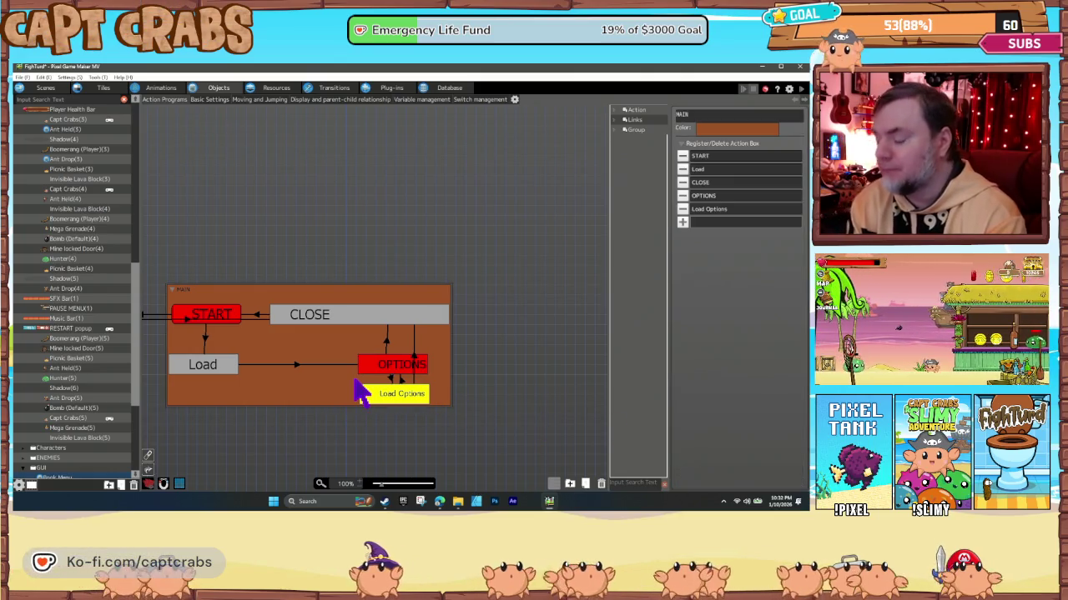
double_click(356, 383)
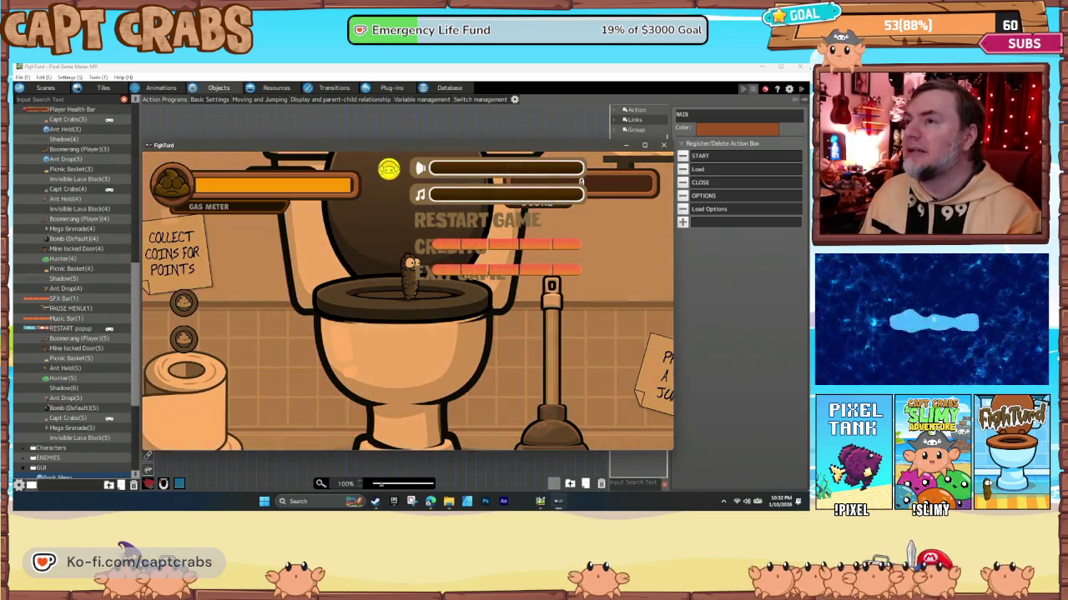
Close and reopen the pause menu twice with Escape during test play.
key(Down)
key(Down)
key(Escape)
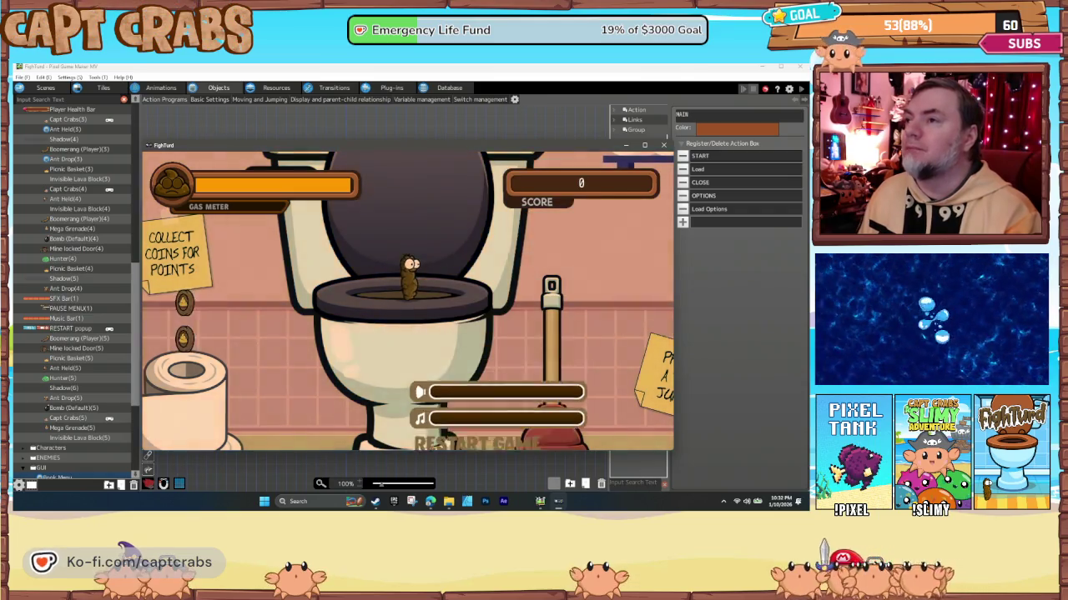
key(Escape)
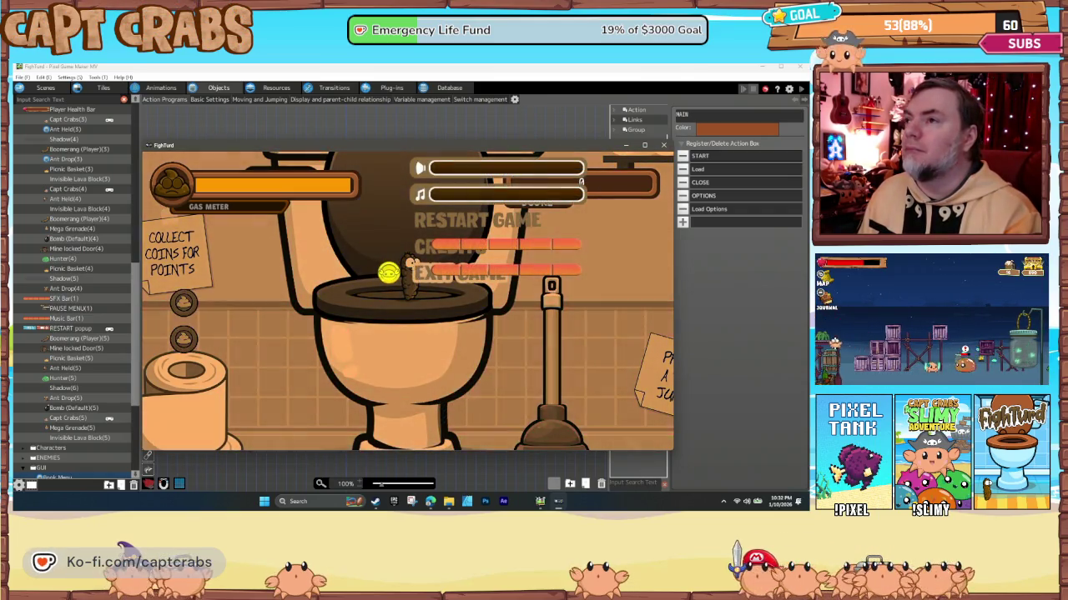
key(Escape)
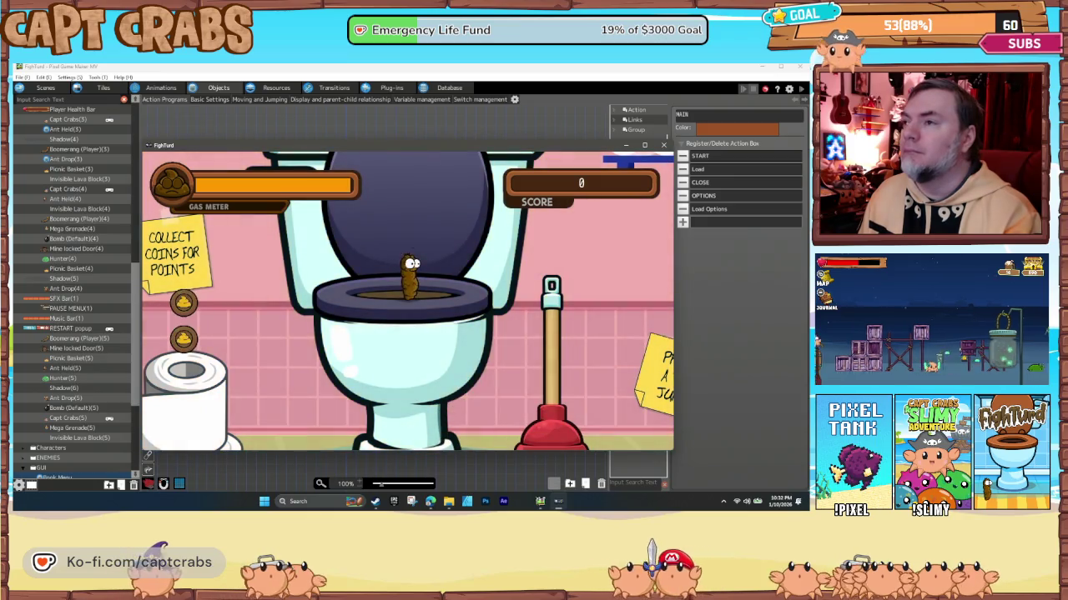
key(Escape)
Move the pause-menu selector to Exit Game and confirm to end the test play.
key(Up)
key(Up)
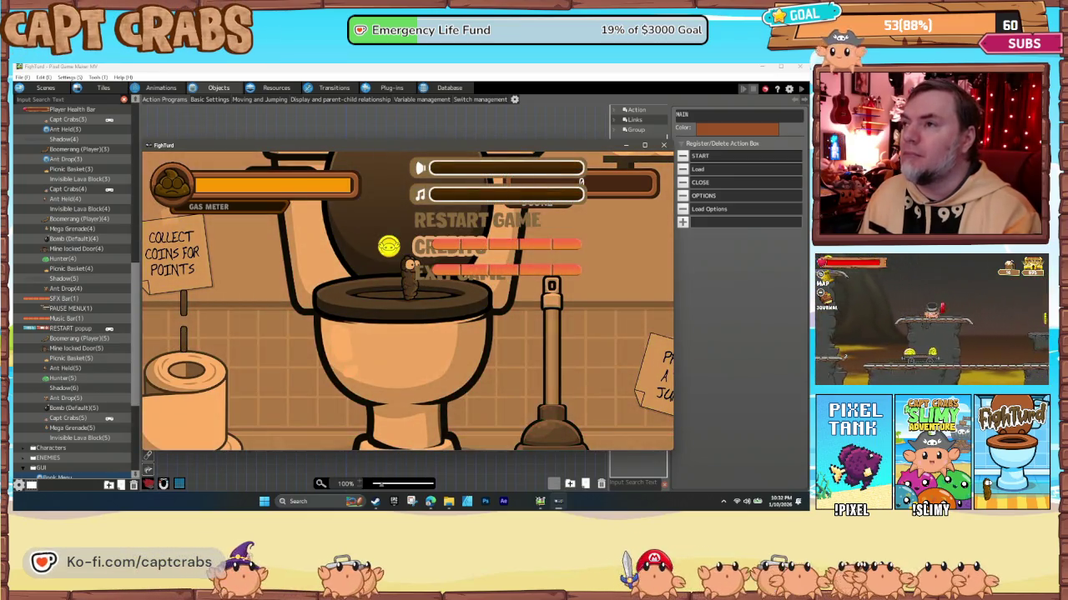
key(Up)
key(Up)
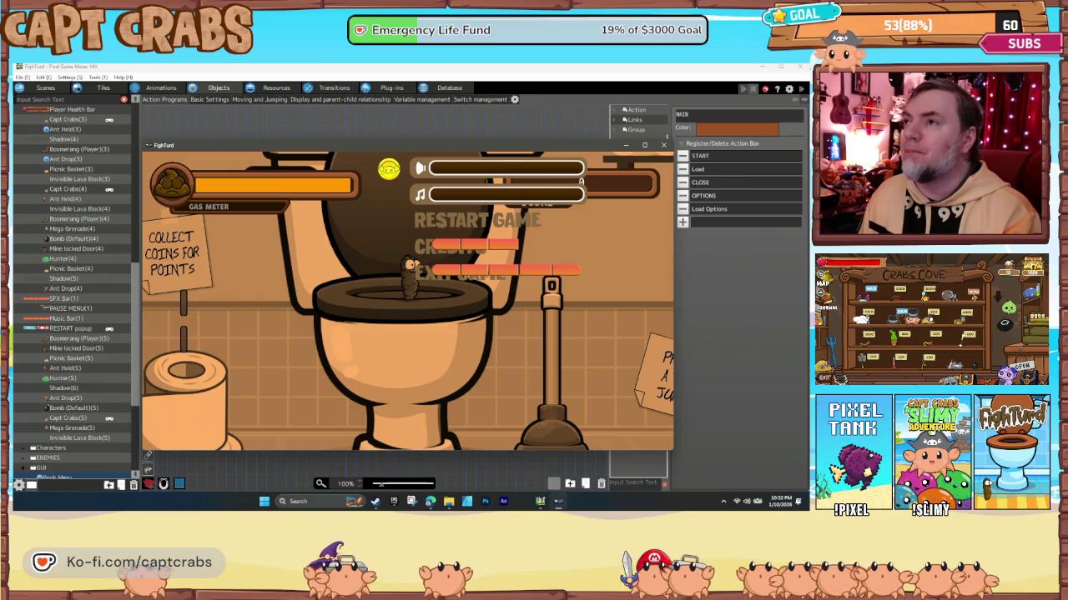
key(Down)
key(Down)
key(Down)
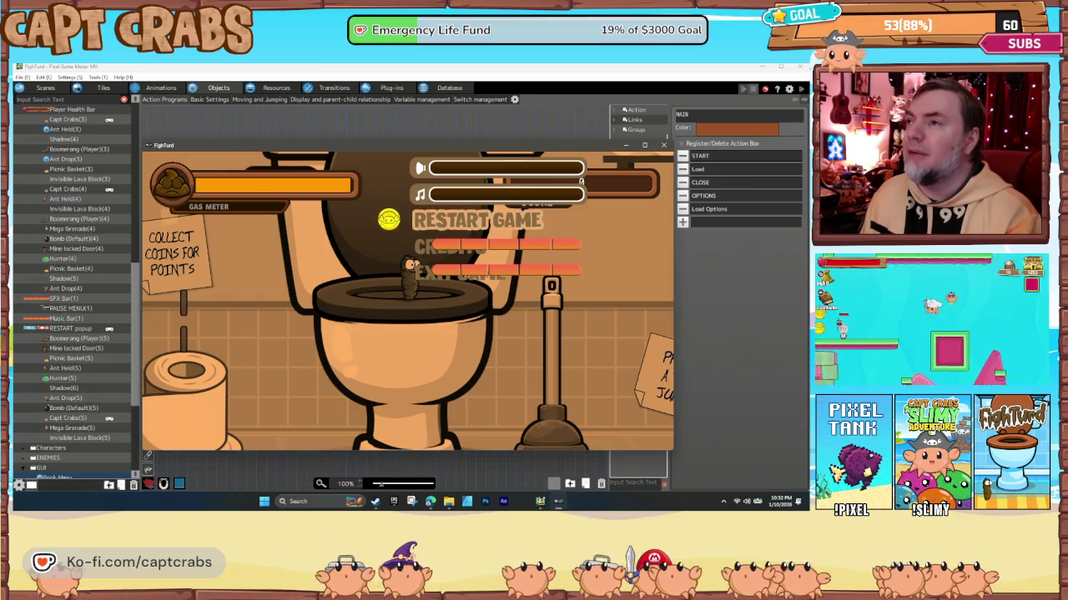
key(Return)
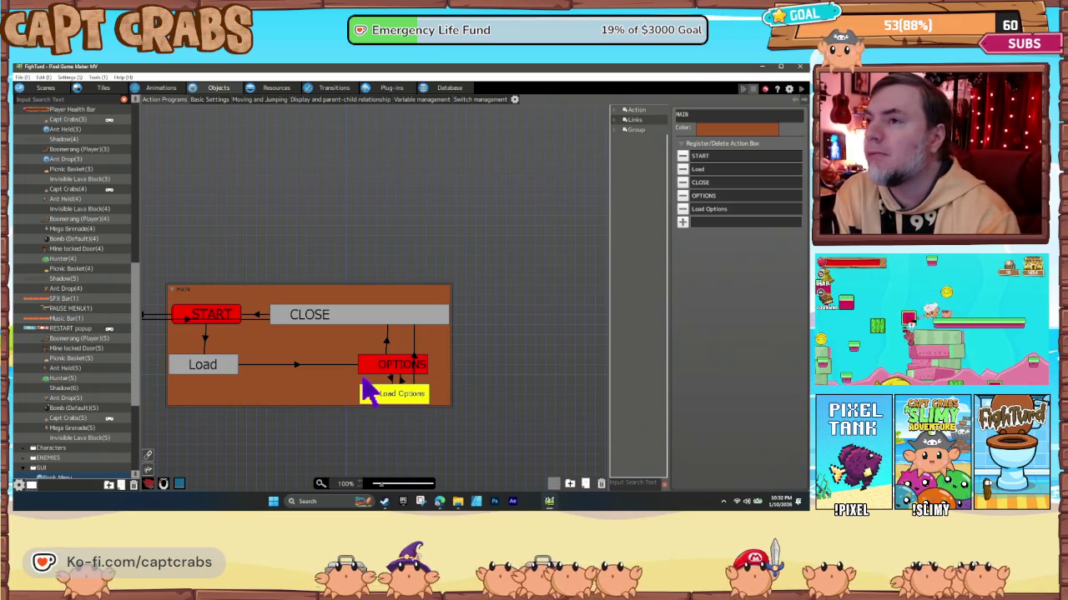
Check the CLOSE box's Hide Menu Screen settings without changing them.
click(340, 323)
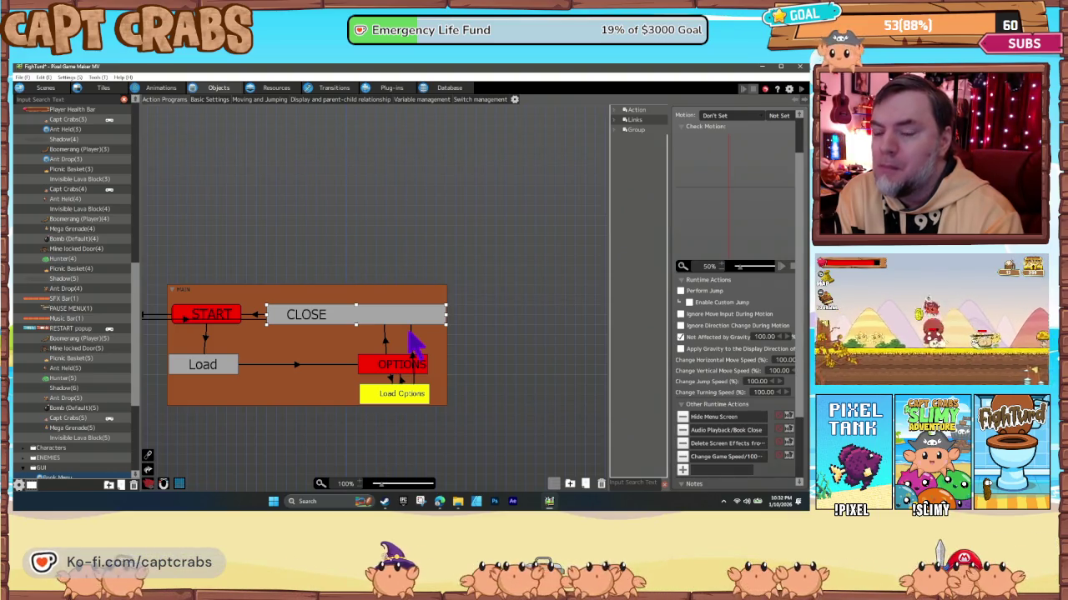
click(319, 231)
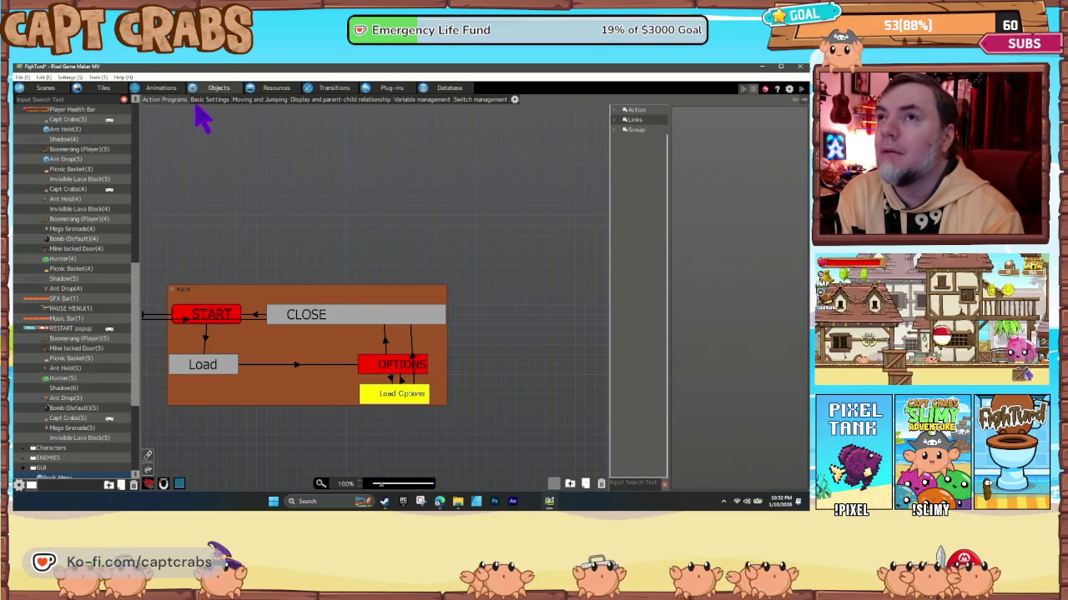
click(348, 321)
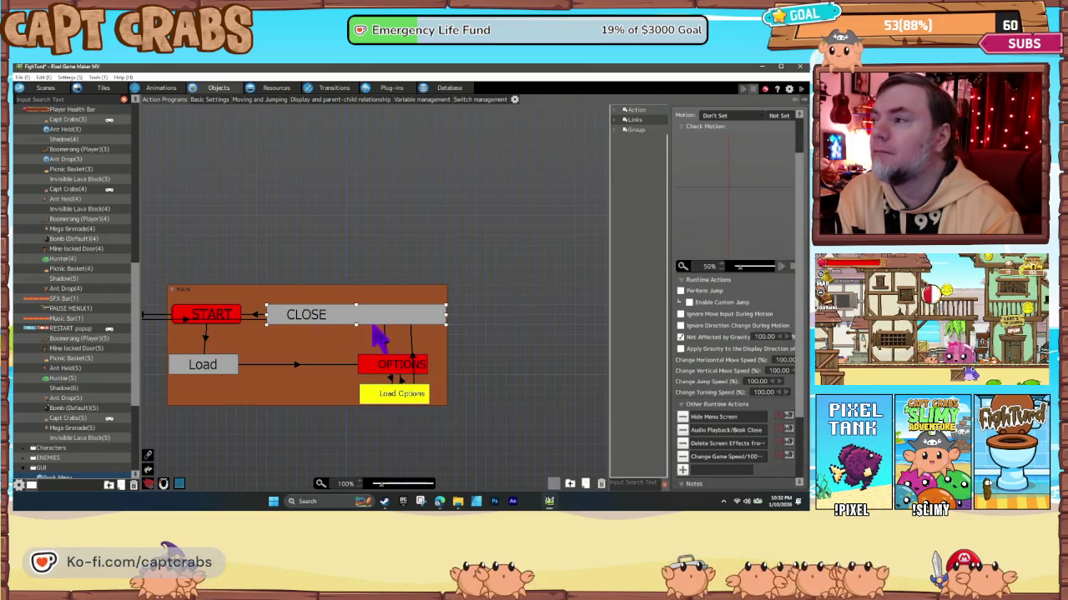
double_click(723, 419)
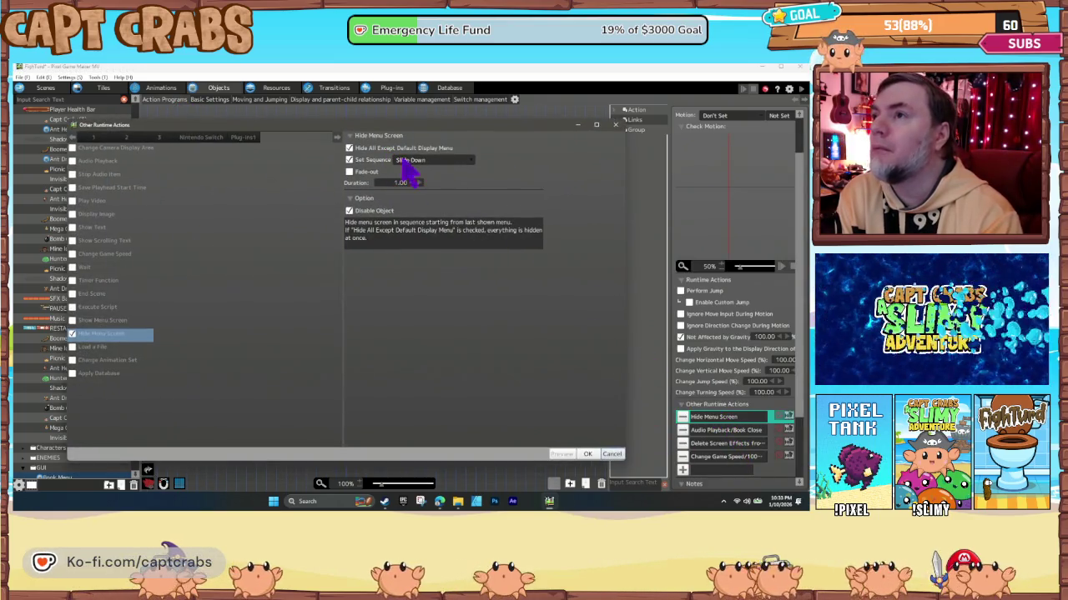
click(612, 454)
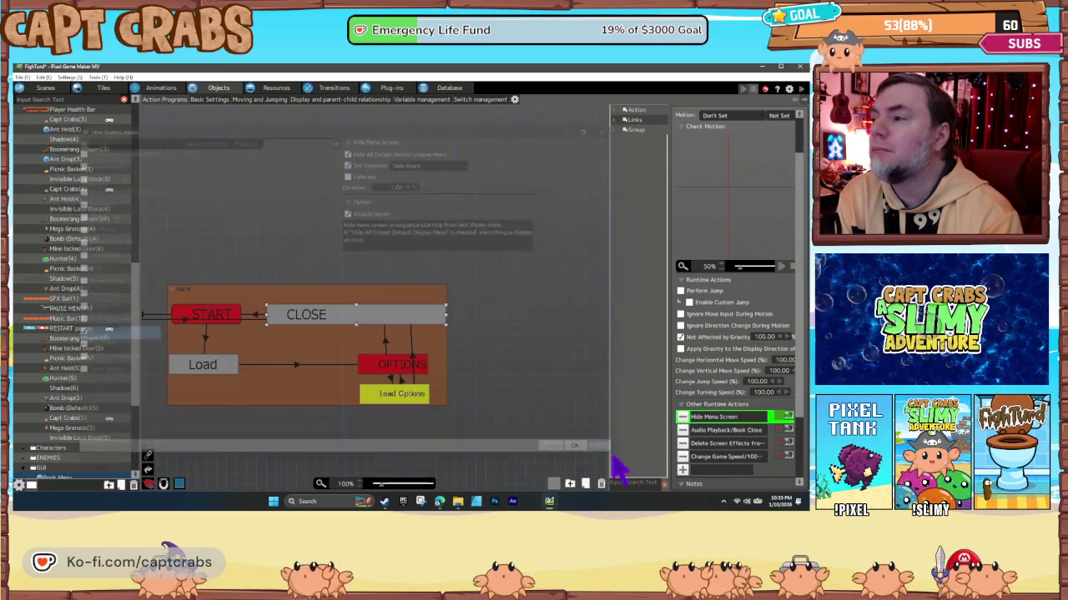
Set the Load box's Show Menu Screen to the Slide Up sequence with fade-in turned off.
click(214, 373)
double_click(717, 417)
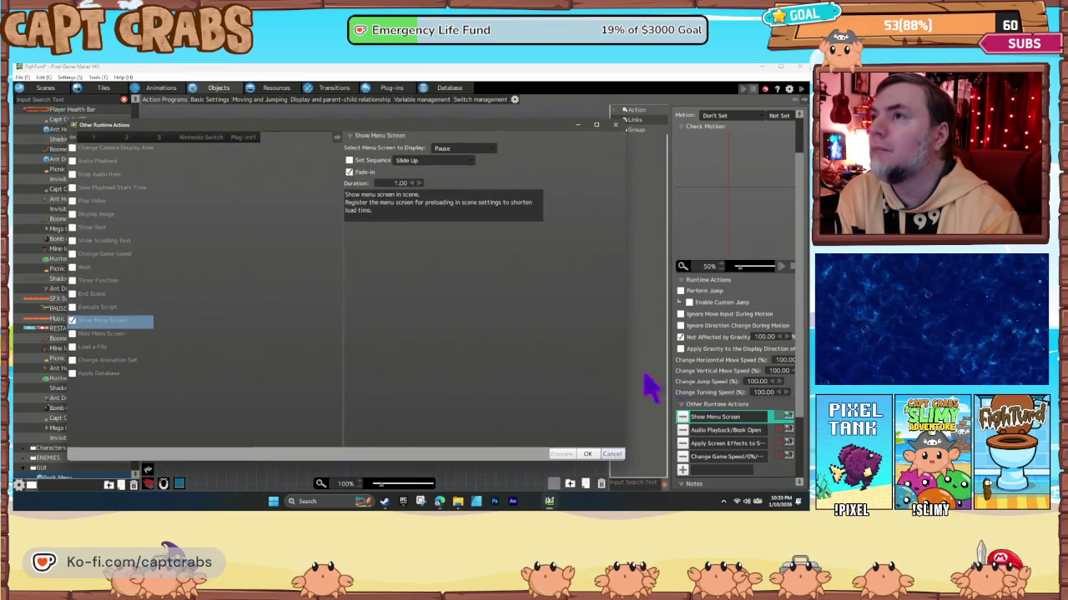
click(364, 161)
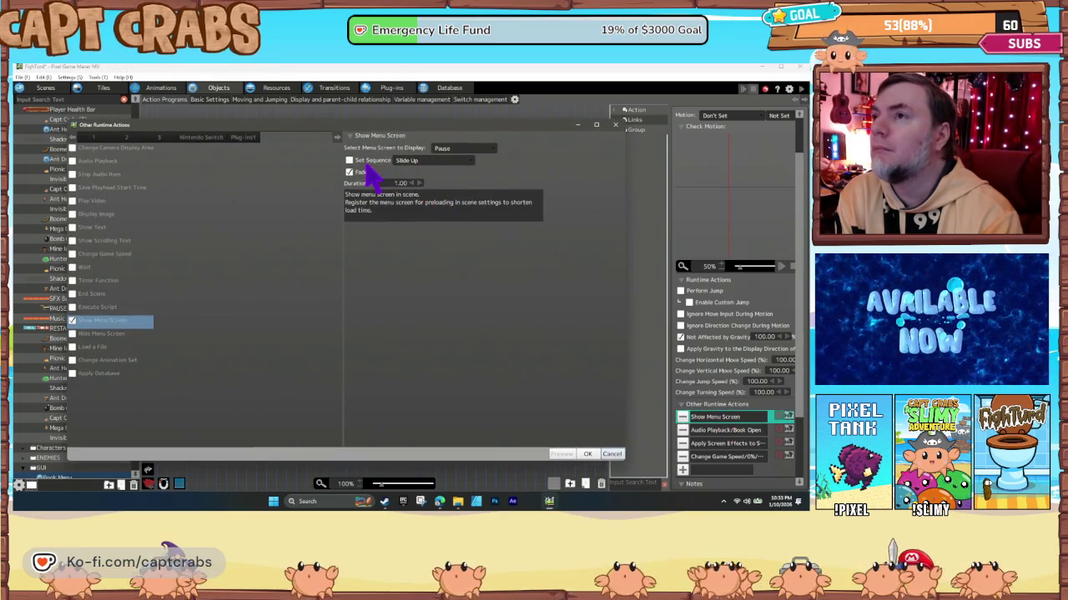
click(351, 172)
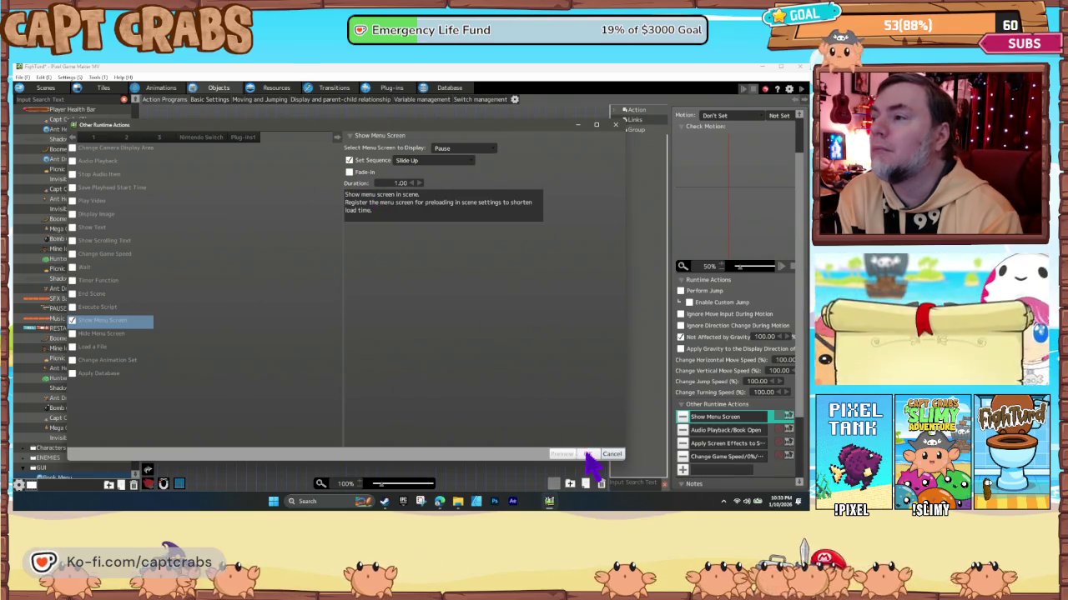
click(588, 454)
click(517, 410)
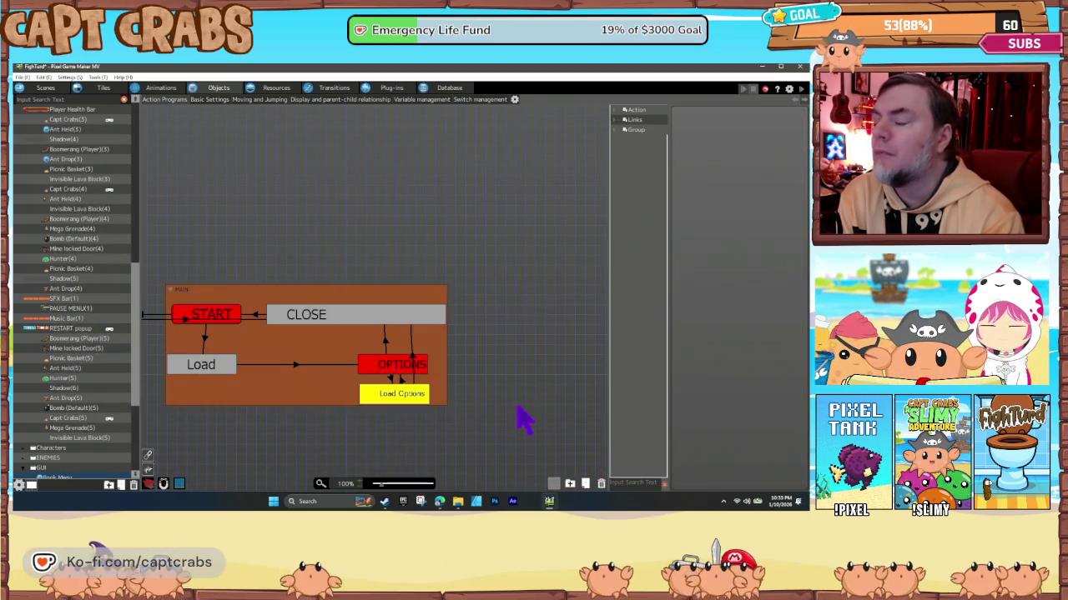
click(389, 369)
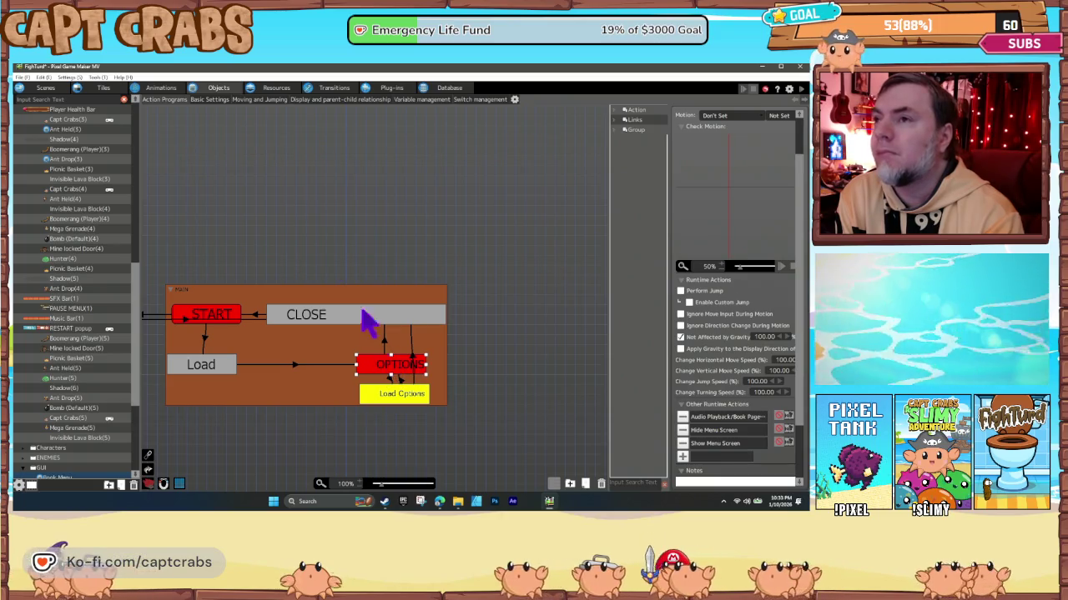
click(46, 89)
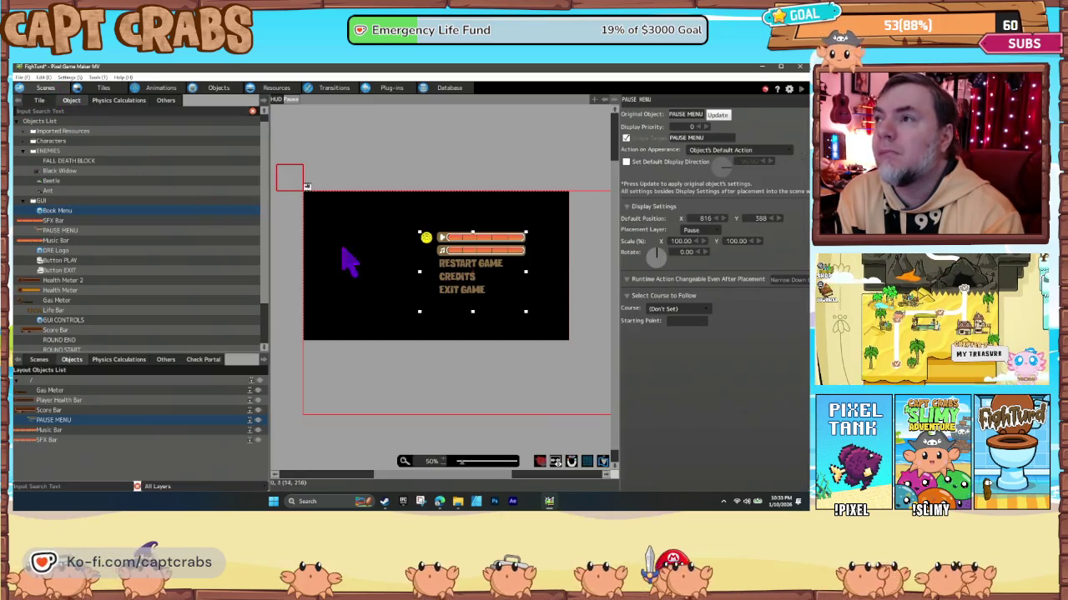
Nudge the PAUSE MENU object down to Default Position Y 398 and start a test play.
drag(454, 278, 457, 276)
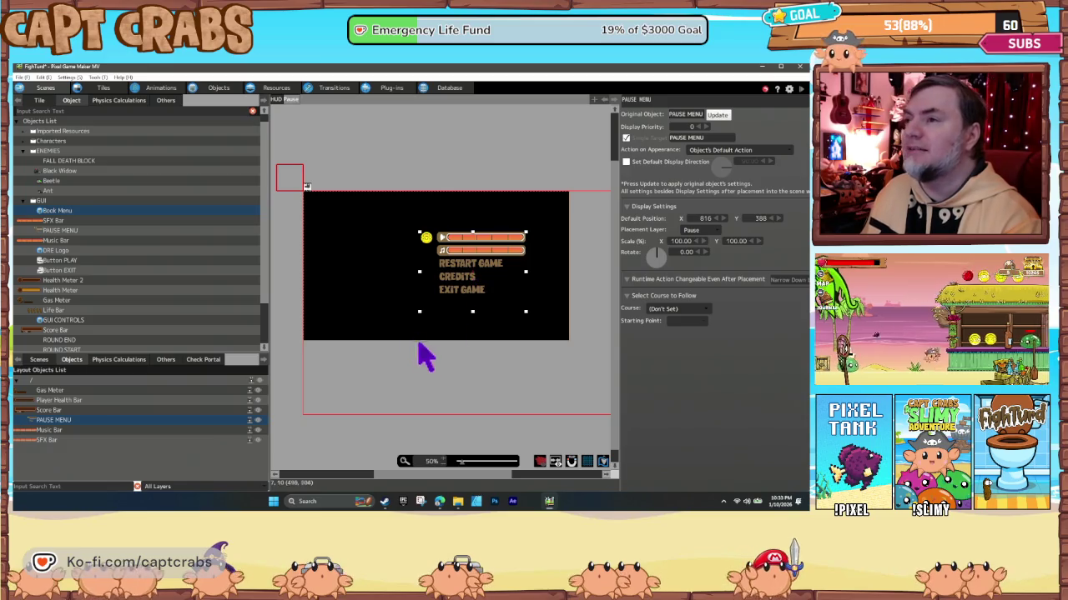
click(456, 368)
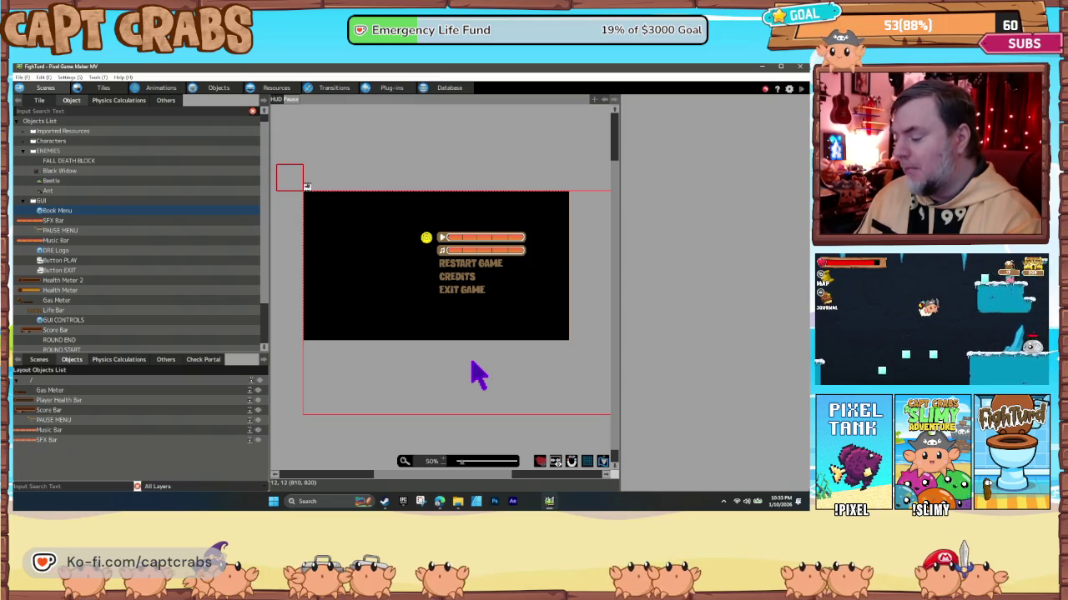
key(F5)
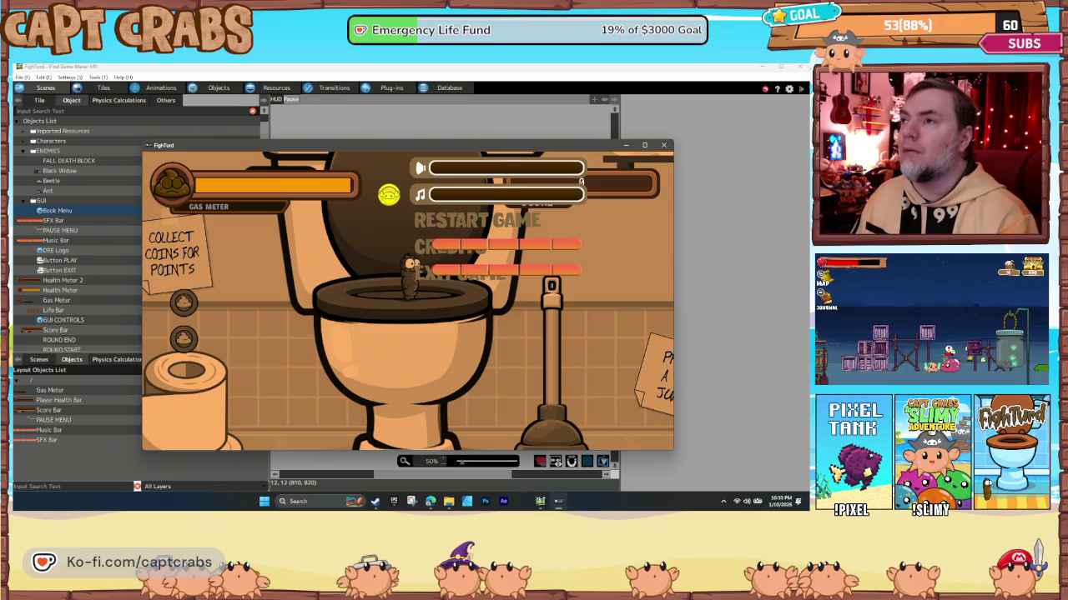
Move the pause-menu selection between the music slider, Exit Game and Credits.
key(Up)
key(Down)
key(Down)
key(Down)
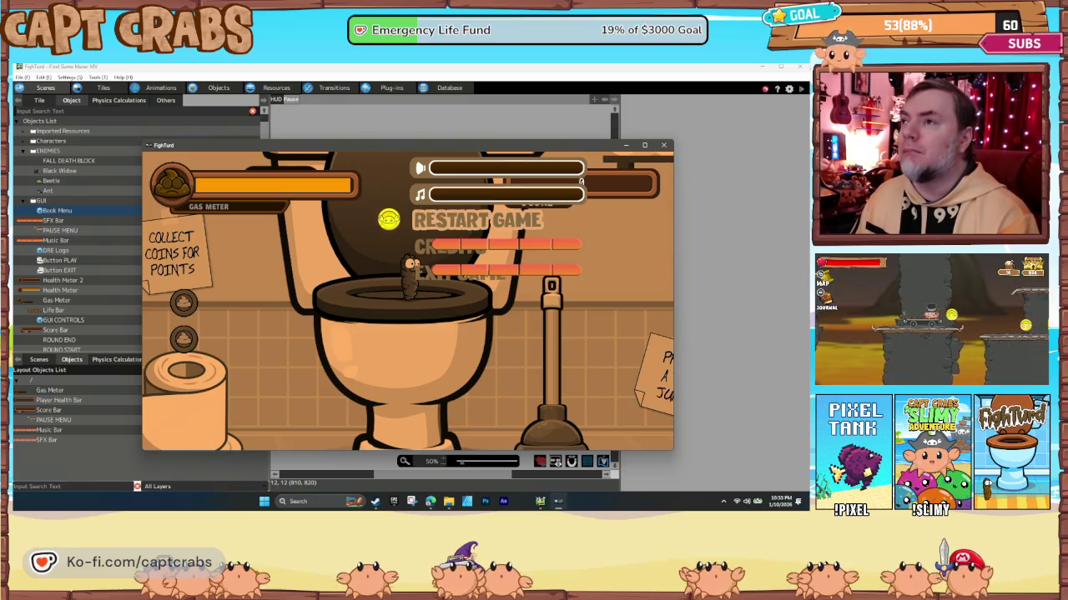
key(Up)
key(Up)
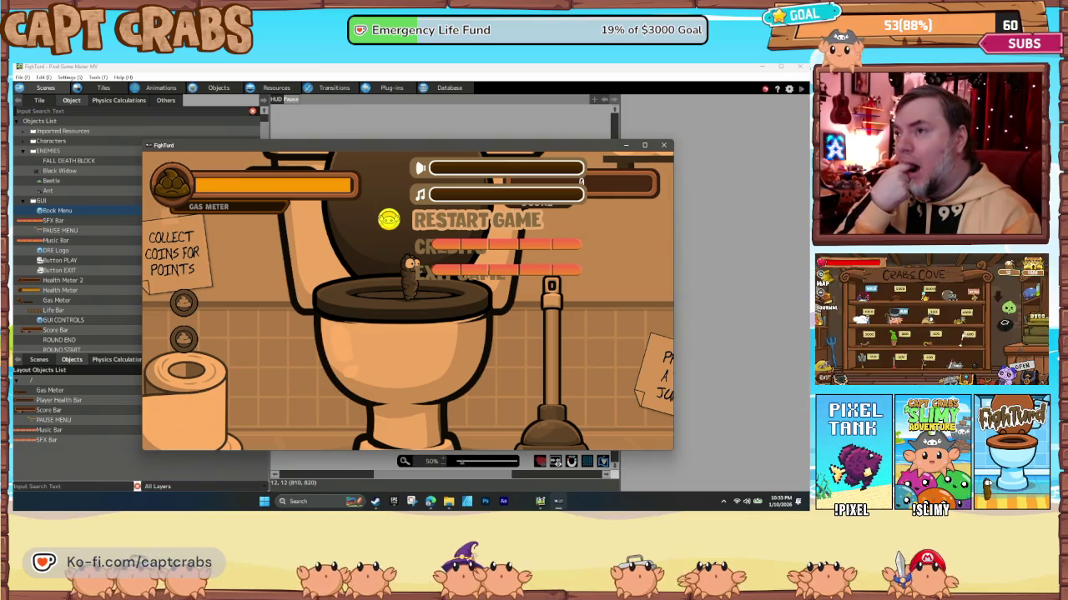
key(Down)
key(Down)
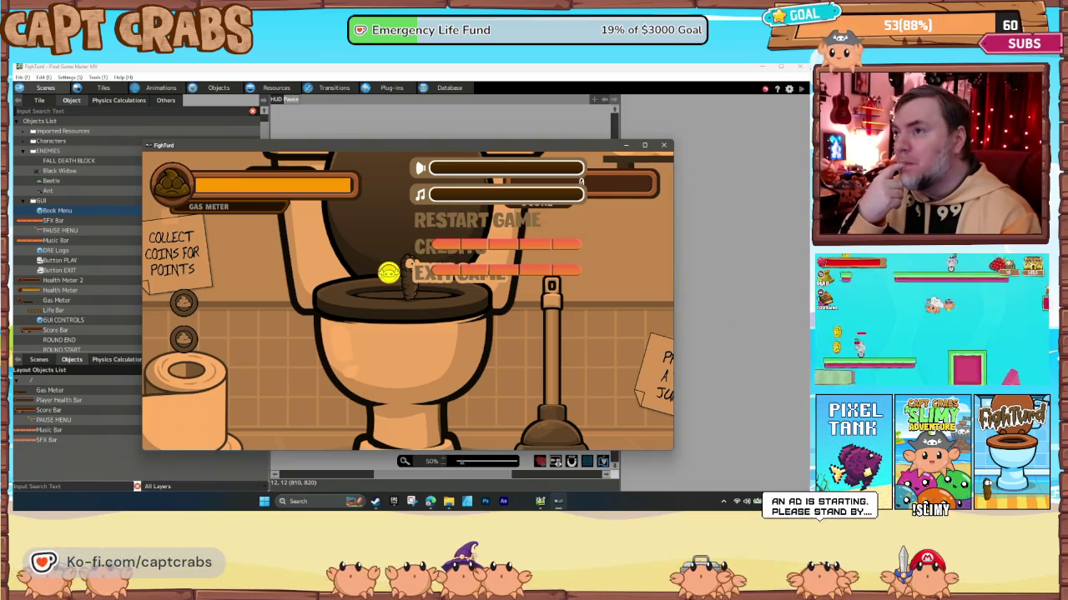
key(Up)
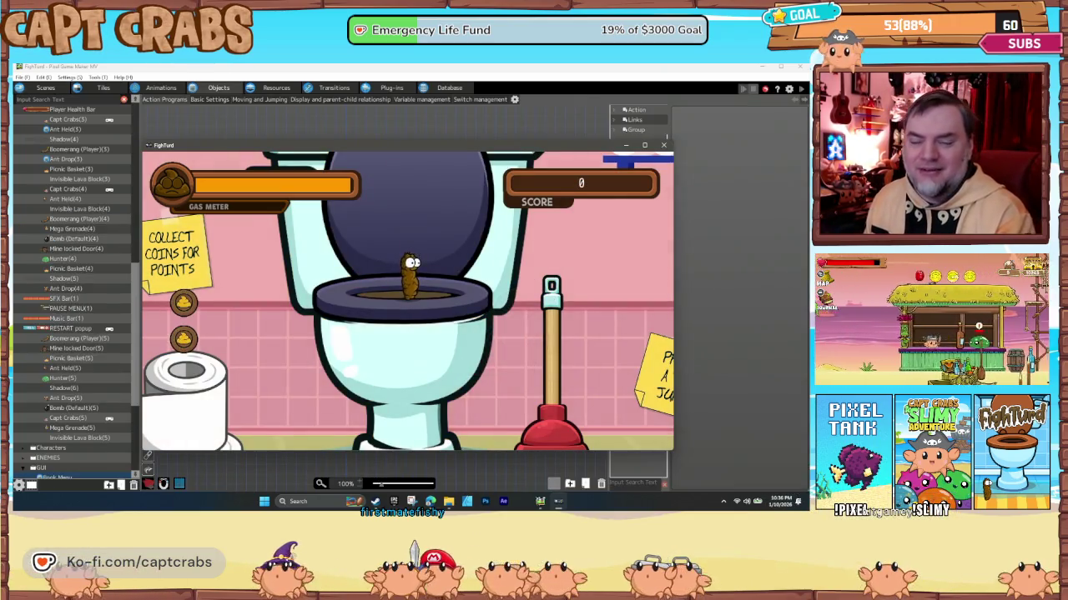
Toggle the pause menu open and closed repeatedly to watch its slide transitions.
key(Escape)
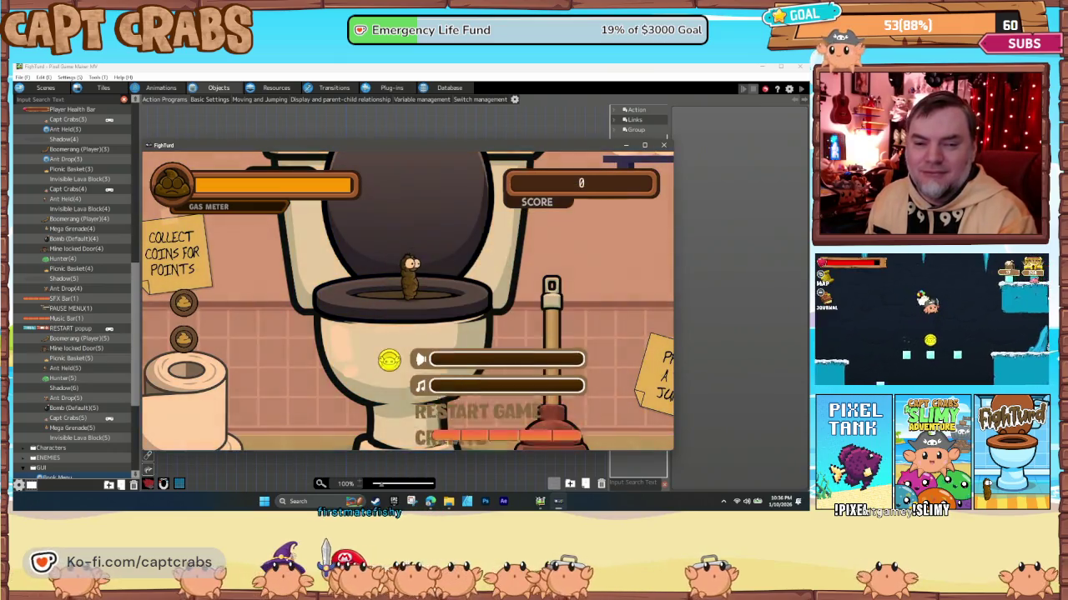
key(Escape)
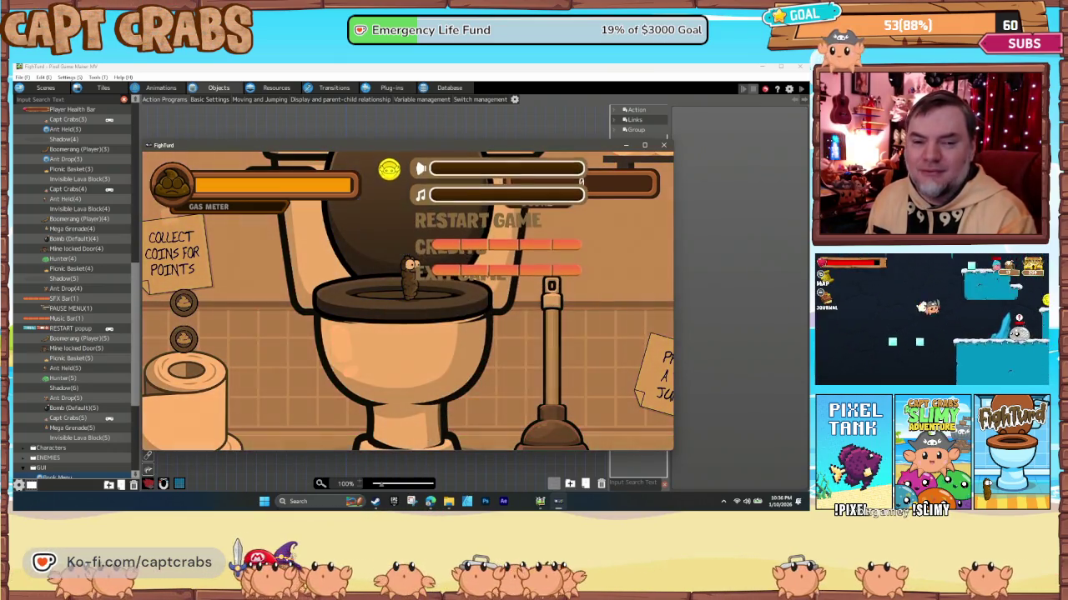
key(Escape)
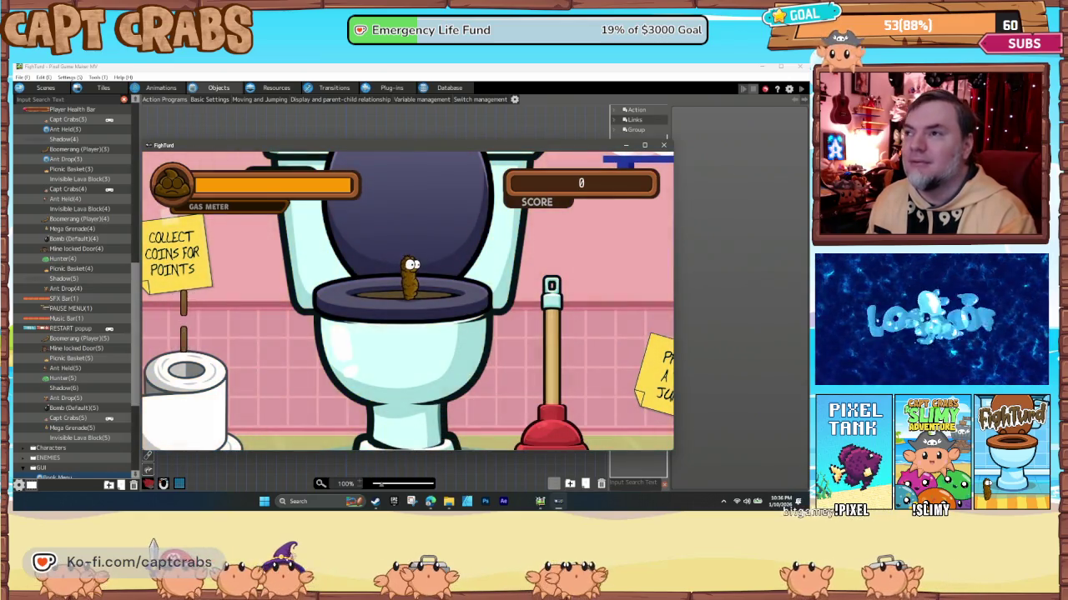
key(Escape)
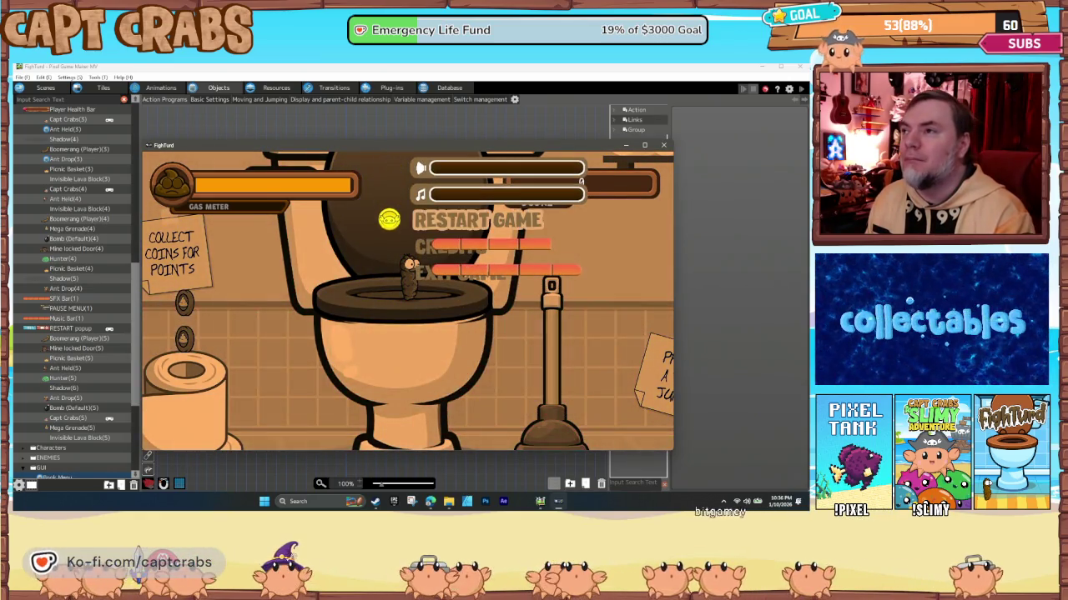
key(Up)
key(Up)
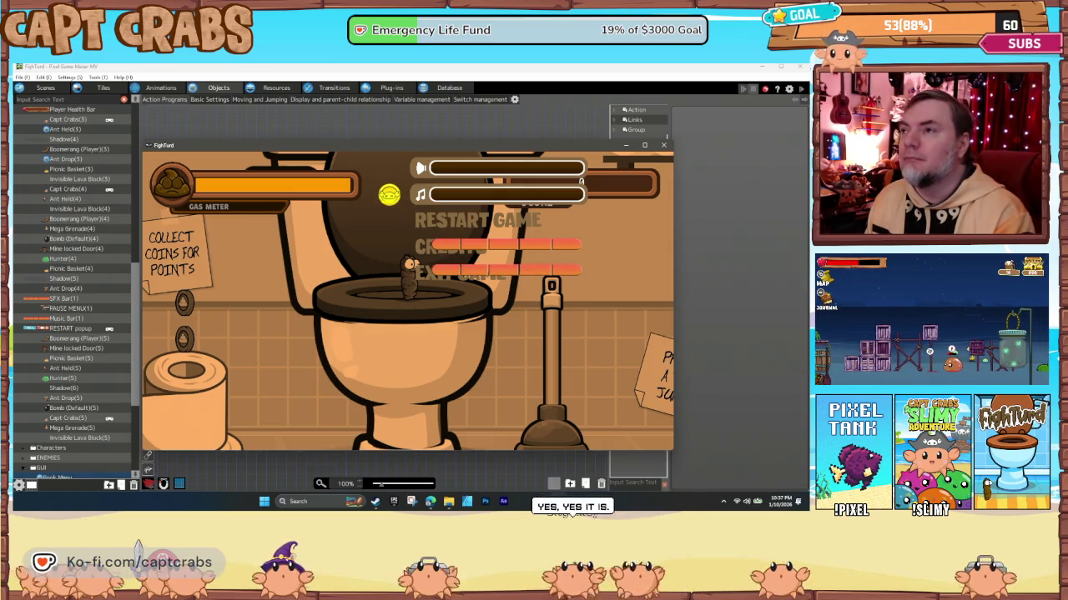
key(Escape)
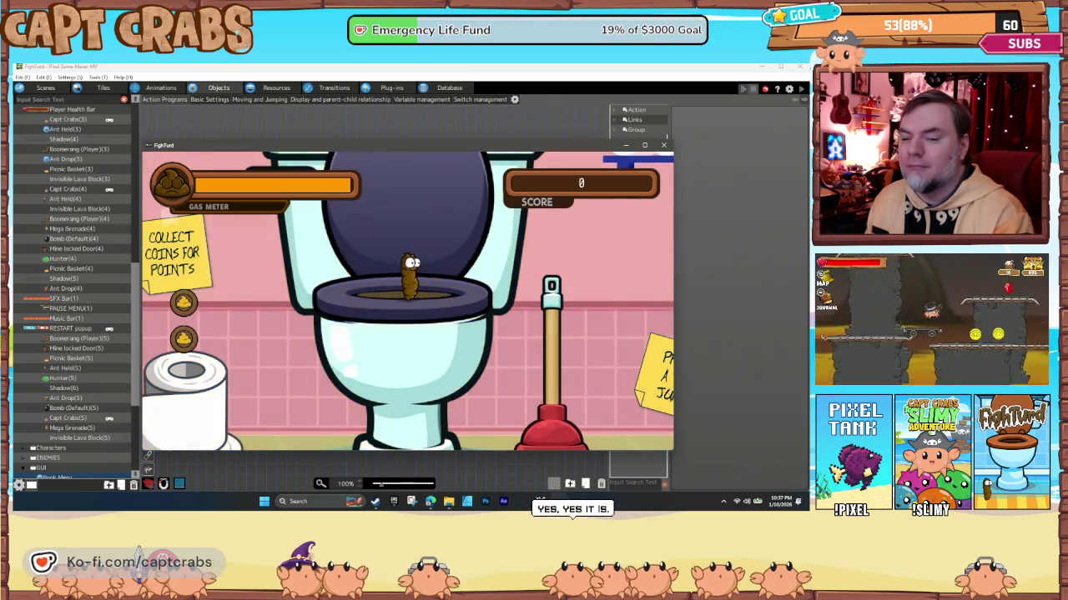
key(Escape)
key(Escape)
key(Escape)
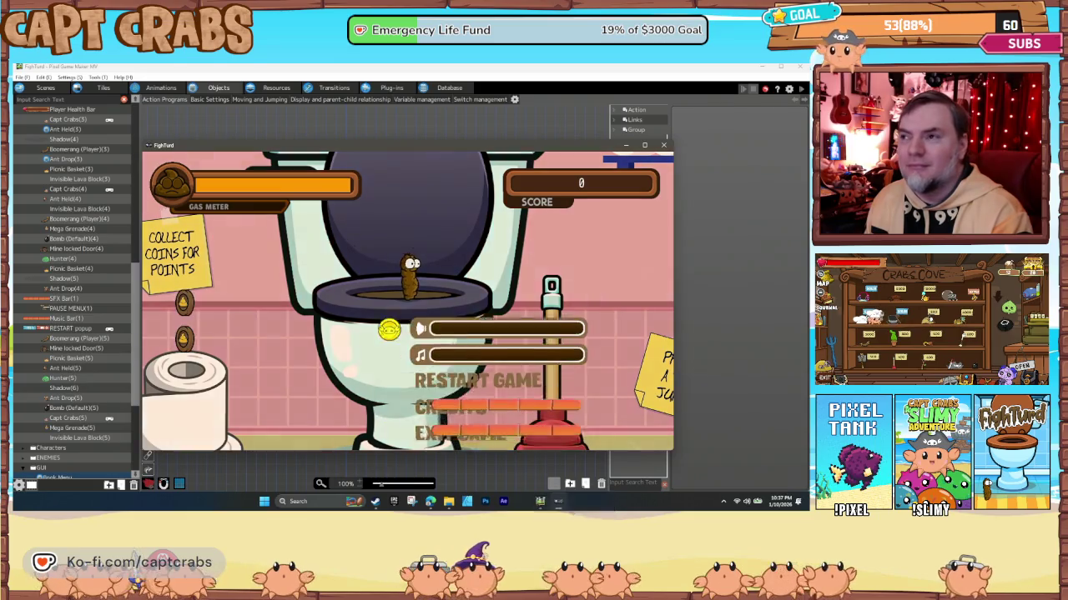
key(Escape)
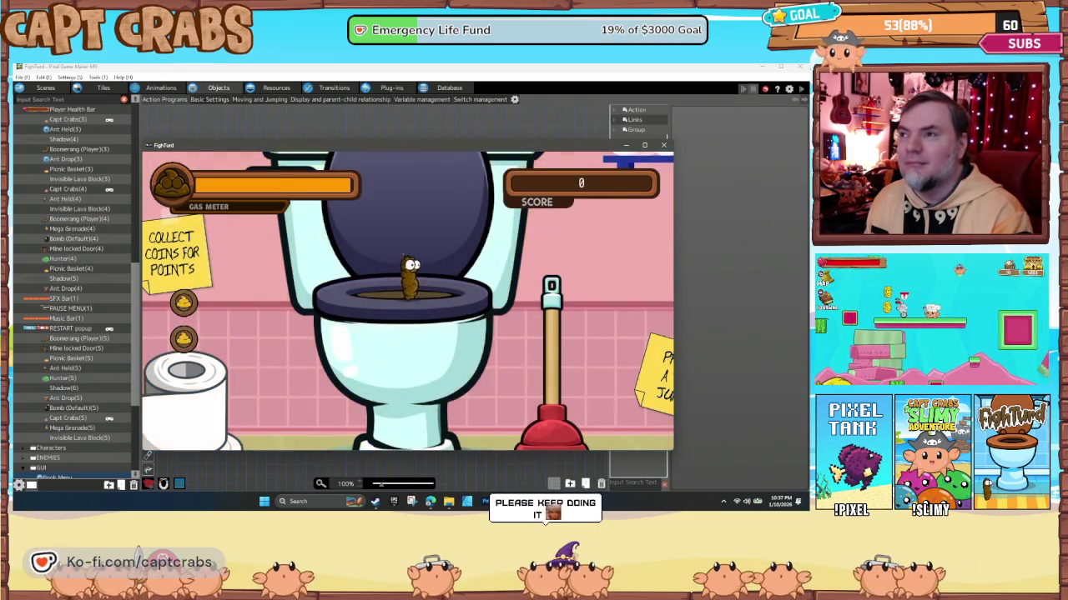
Trigger the character's fart action, then open and close the pause menu again.
key(space)
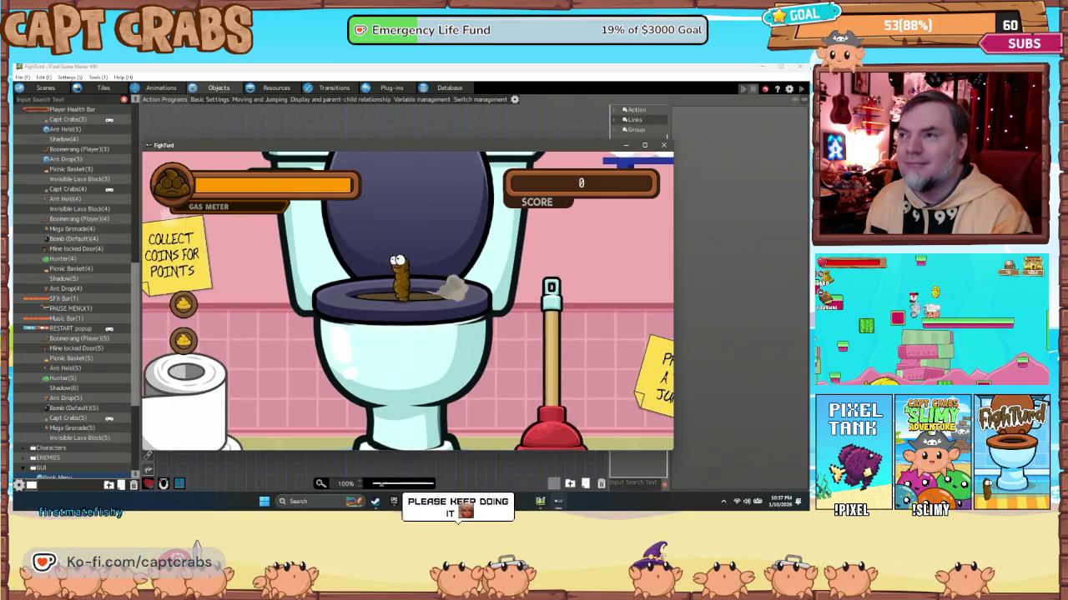
key(Escape)
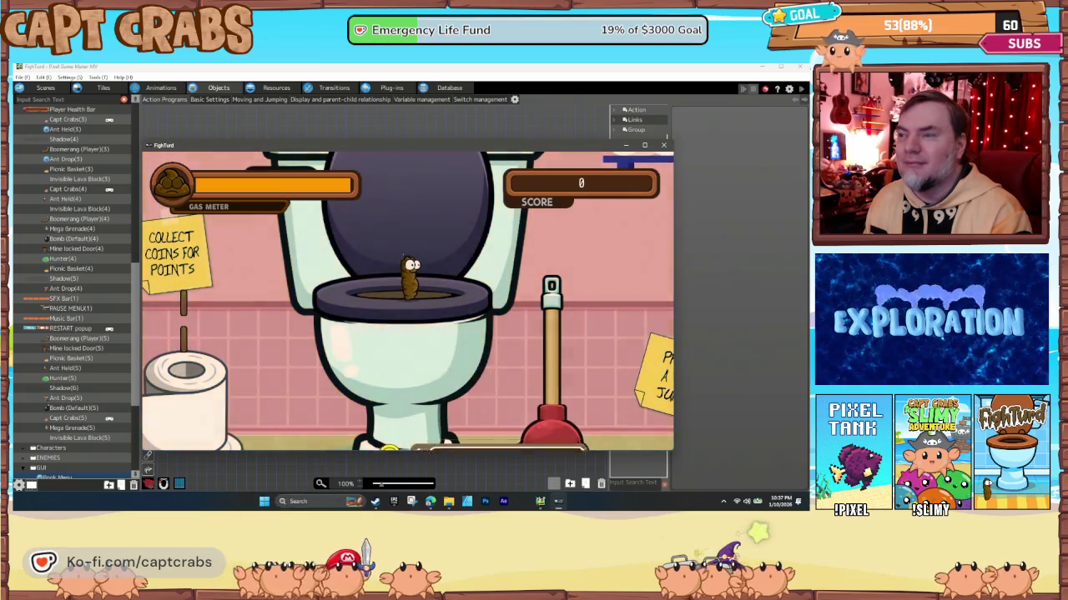
key(Escape)
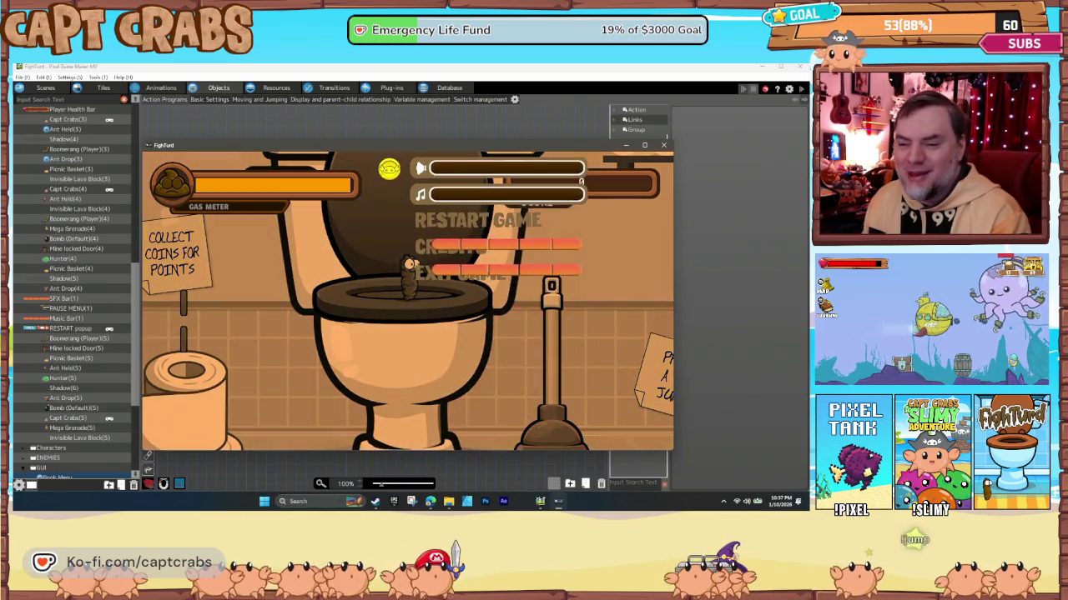
key(Escape)
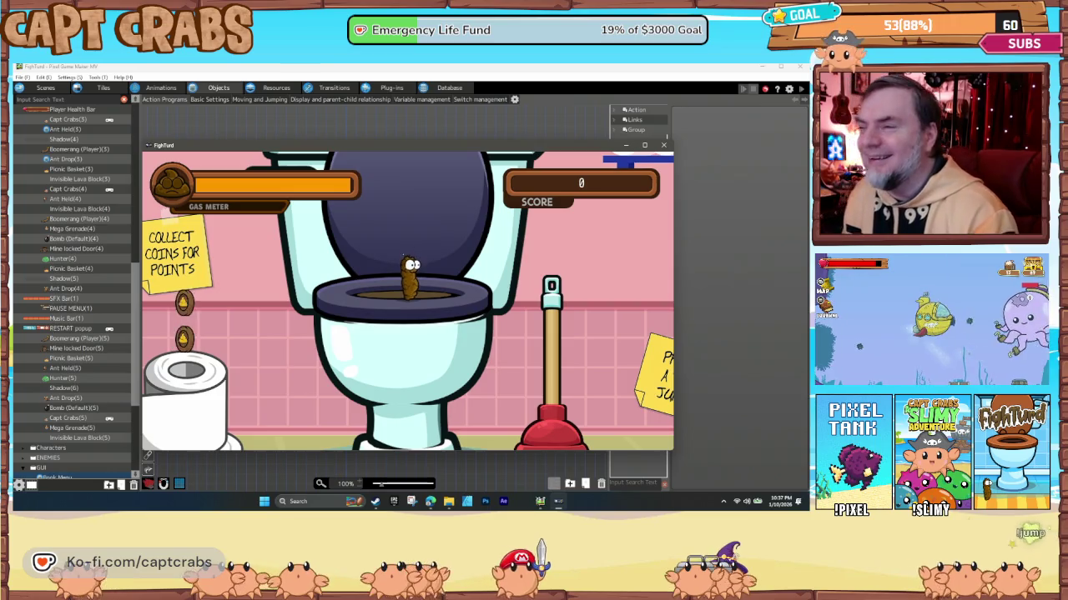
Close the test game, inspect the START-to-Load link, and show the Scene List.
click(663, 146)
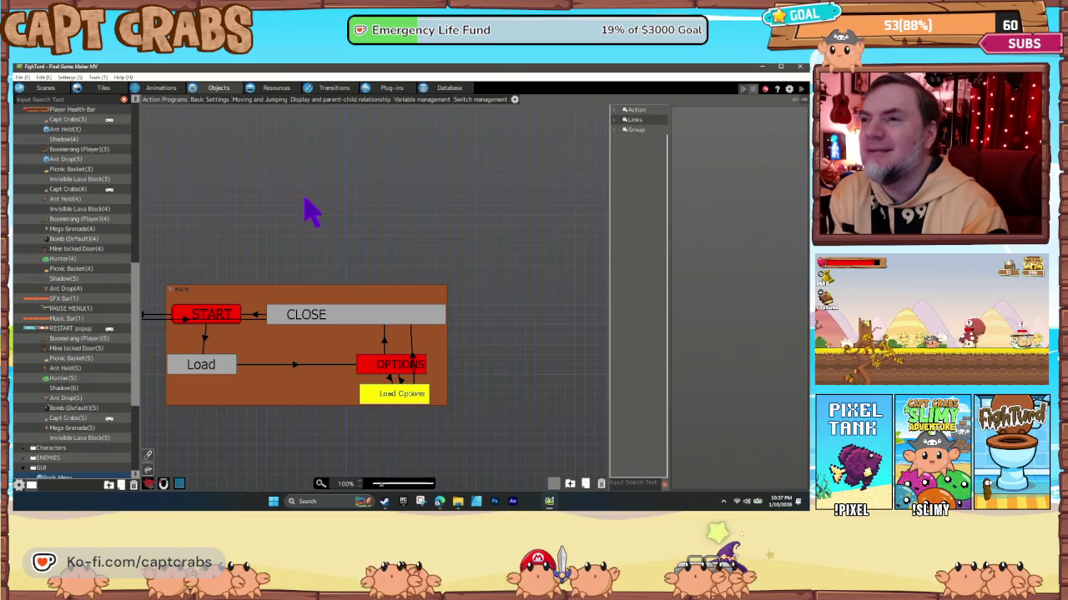
click(45, 89)
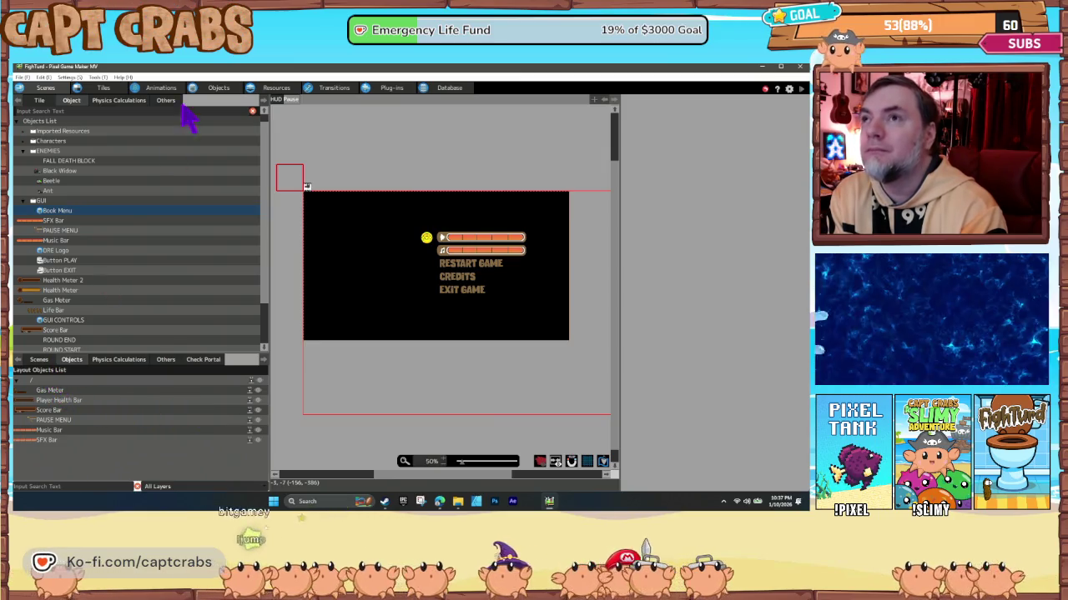
click(217, 88)
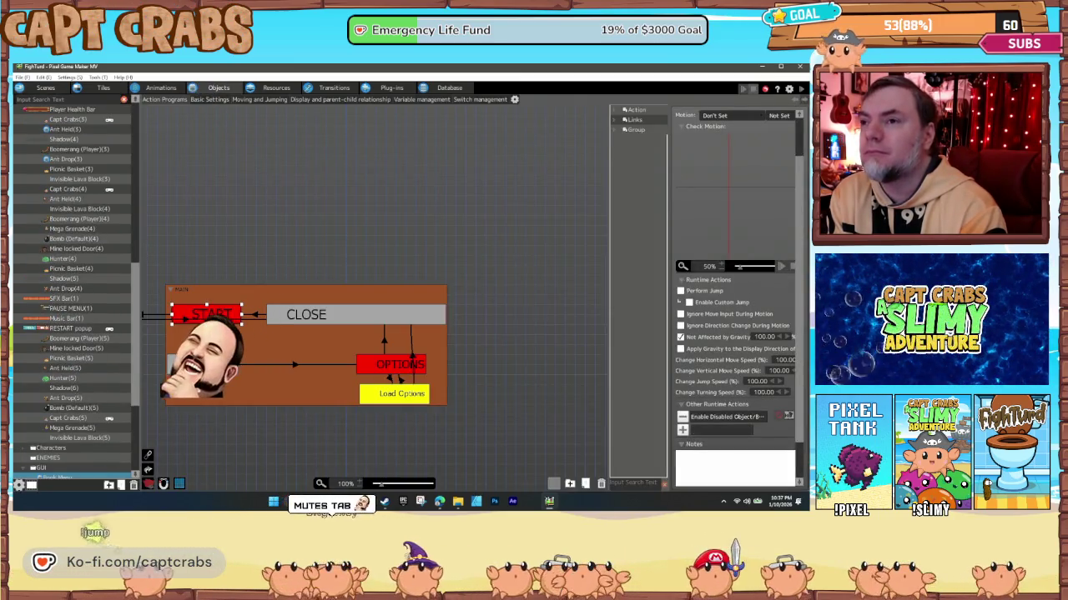
click(294, 365)
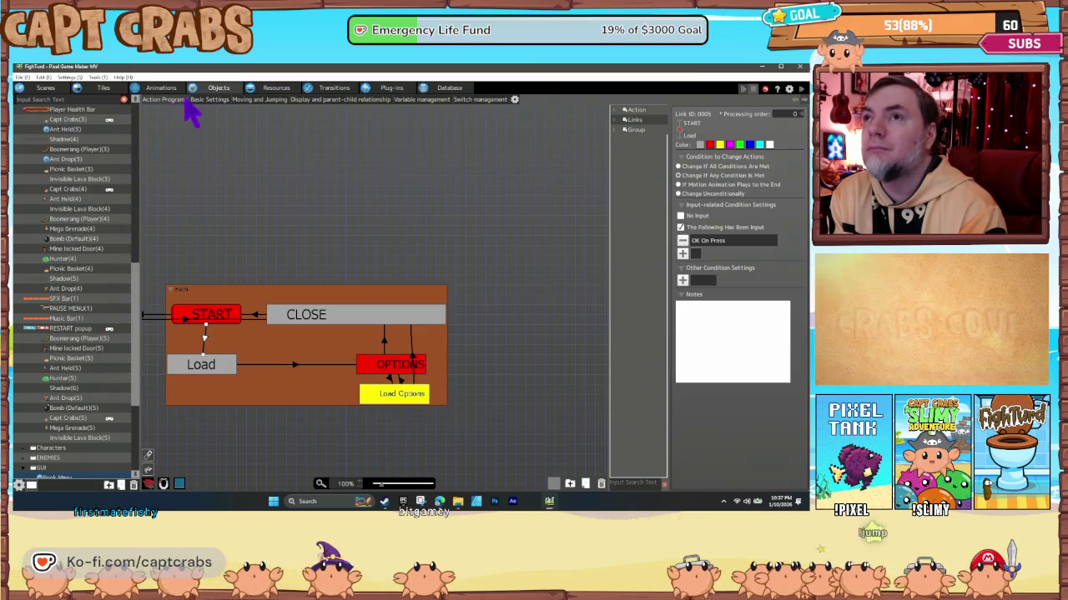
click(47, 92)
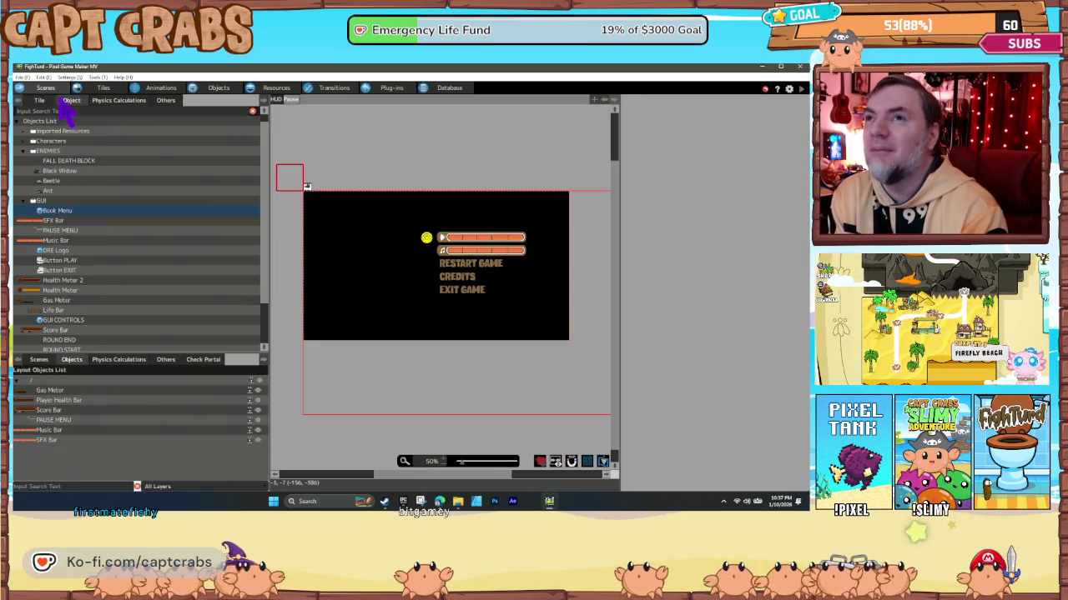
click(39, 360)
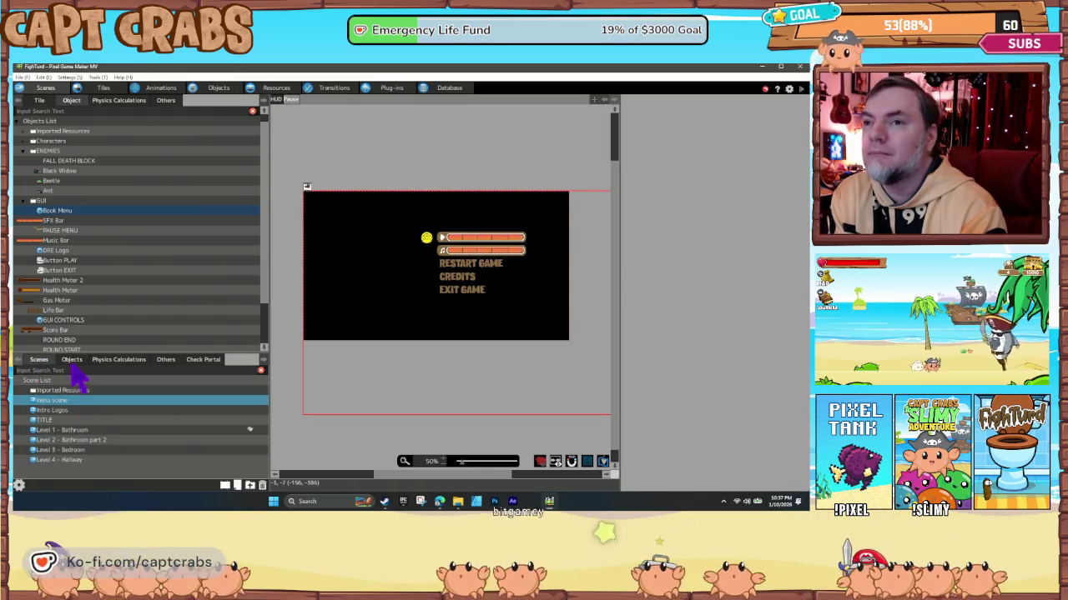
Open Level 1 - Bathroom and drag the Book Menu object into the nightstand.
click(70, 363)
click(41, 361)
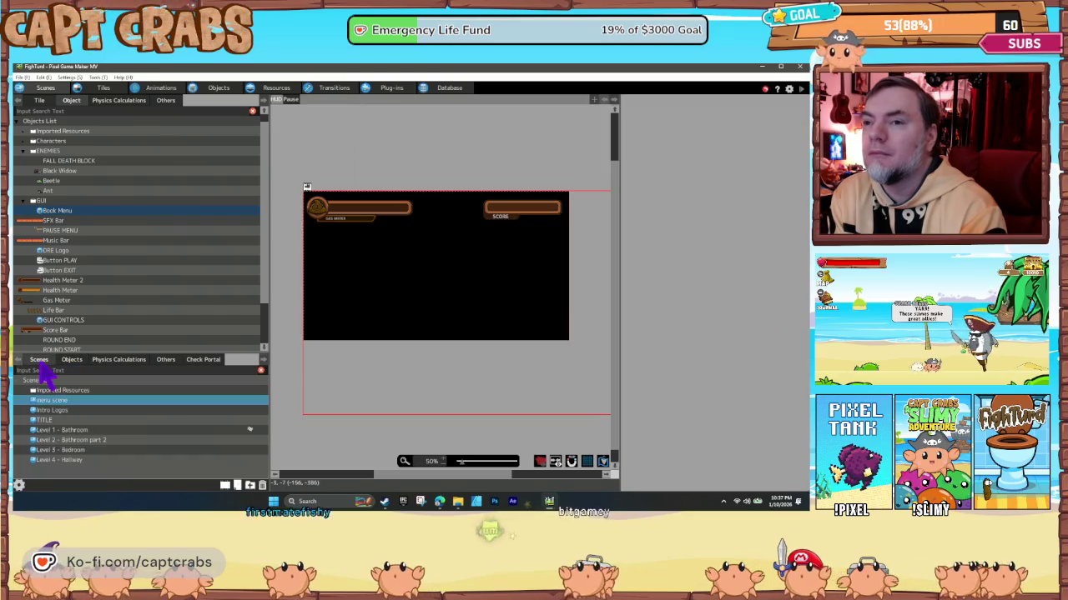
double_click(73, 430)
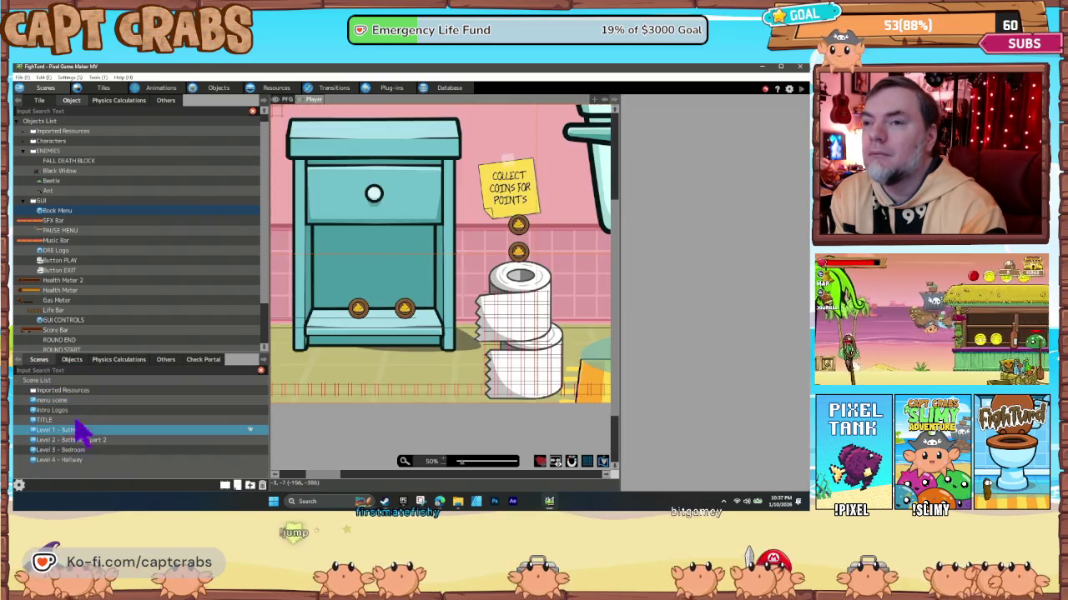
click(72, 360)
scroll(129, 459, down, 10)
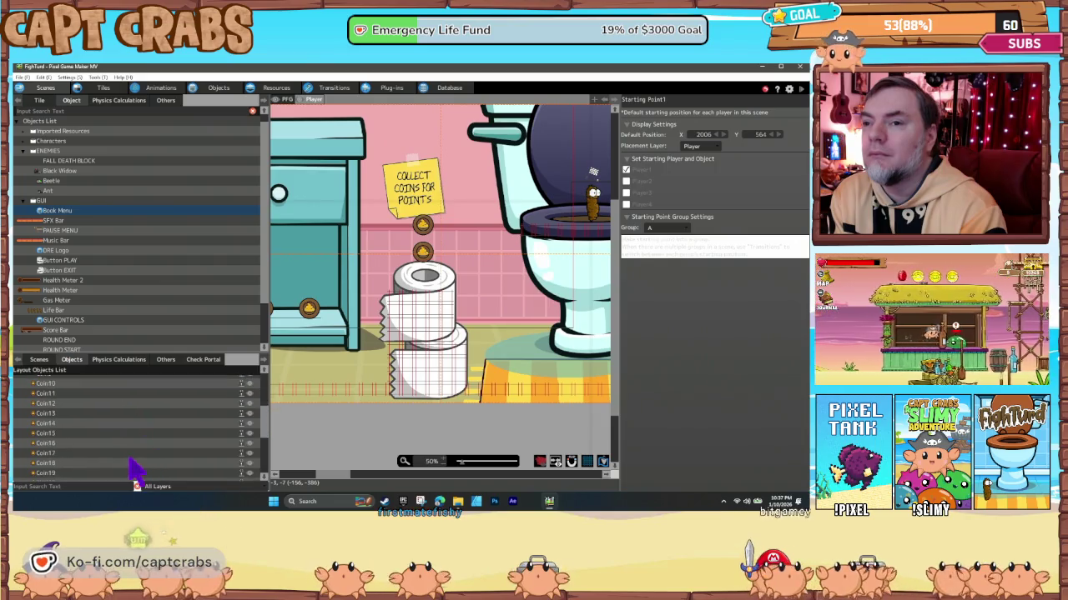
scroll(109, 472, down, 2)
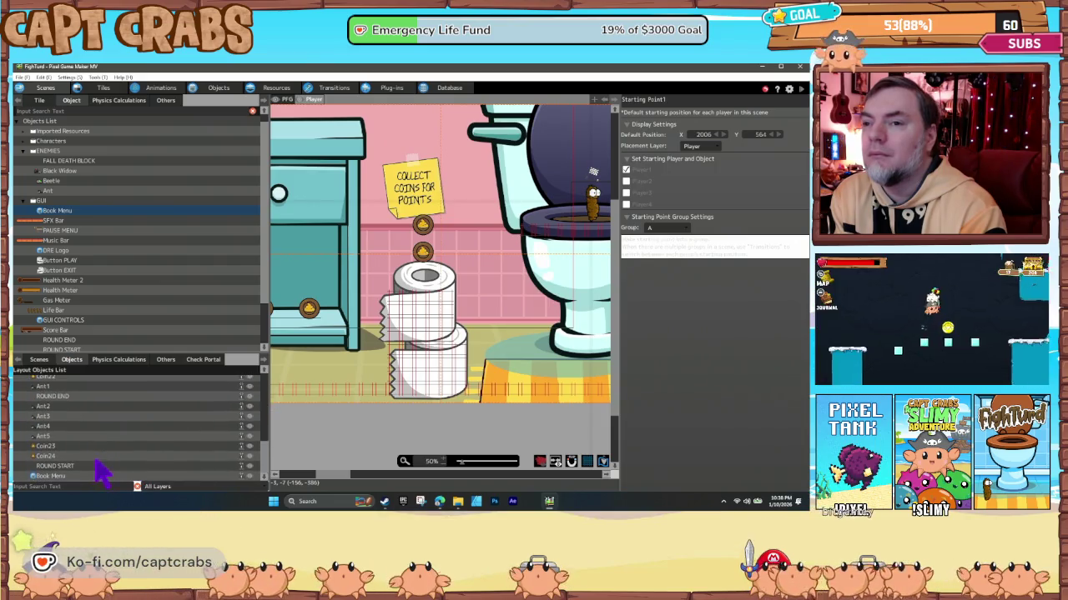
click(75, 476)
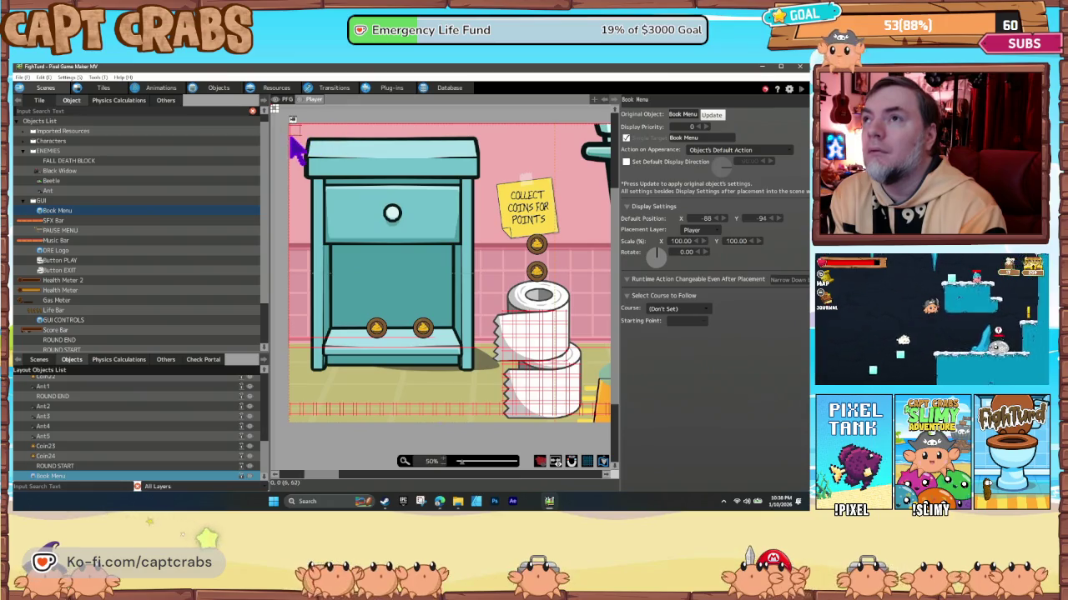
mouse_move(291, 137)
mouse_down()
mouse_move(388, 248)
mouse_move(416, 310)
mouse_move(459, 301)
mouse_move(435, 307)
mouse_up()
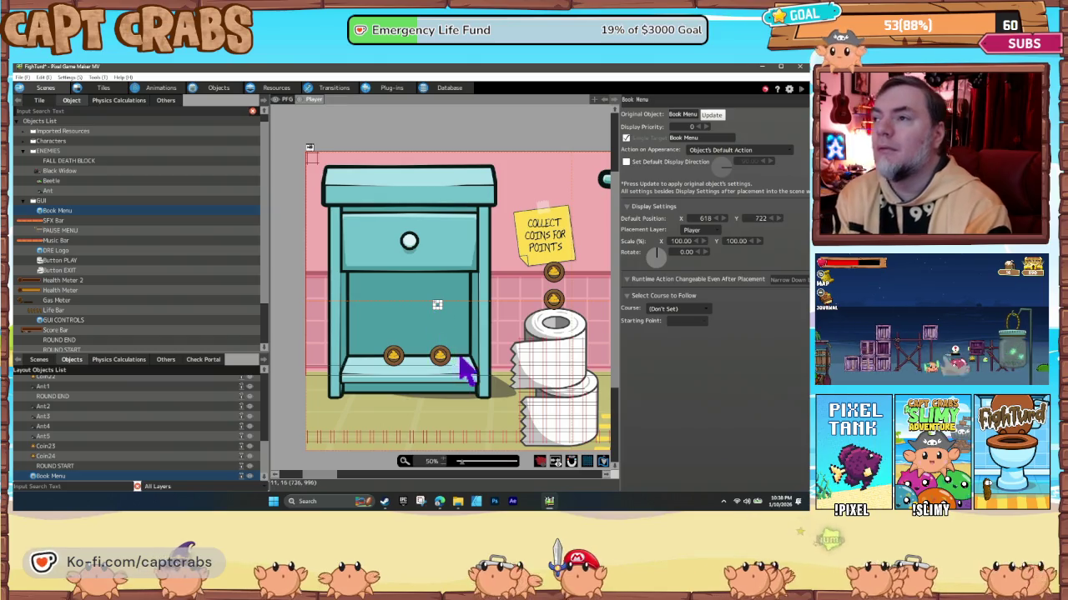
Test-play, then put Book Menu back at the top-left corner (X -44, Y -48).
key(F5)
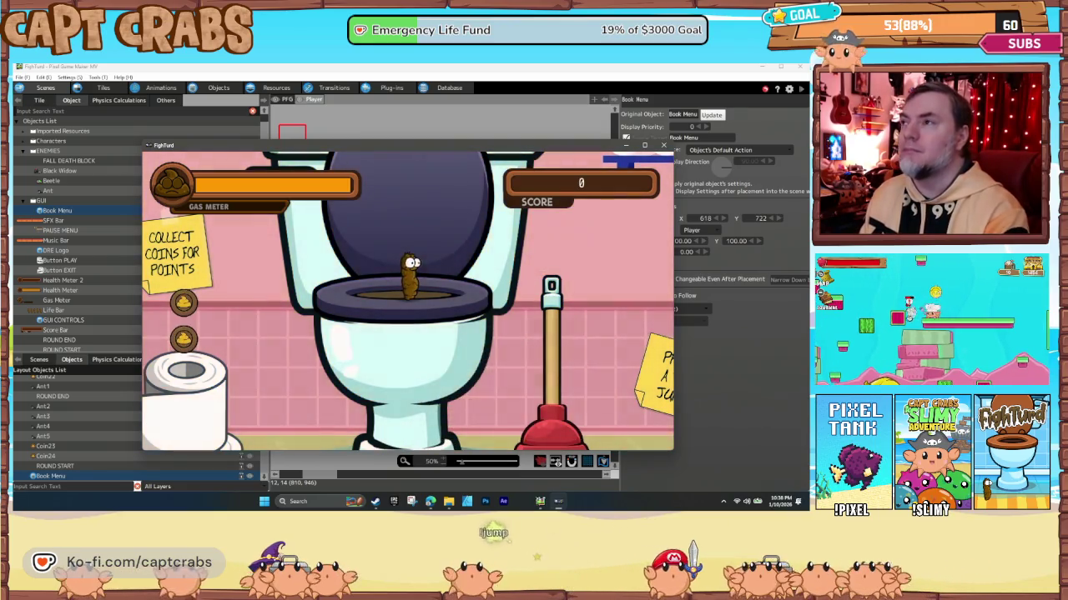
click(663, 146)
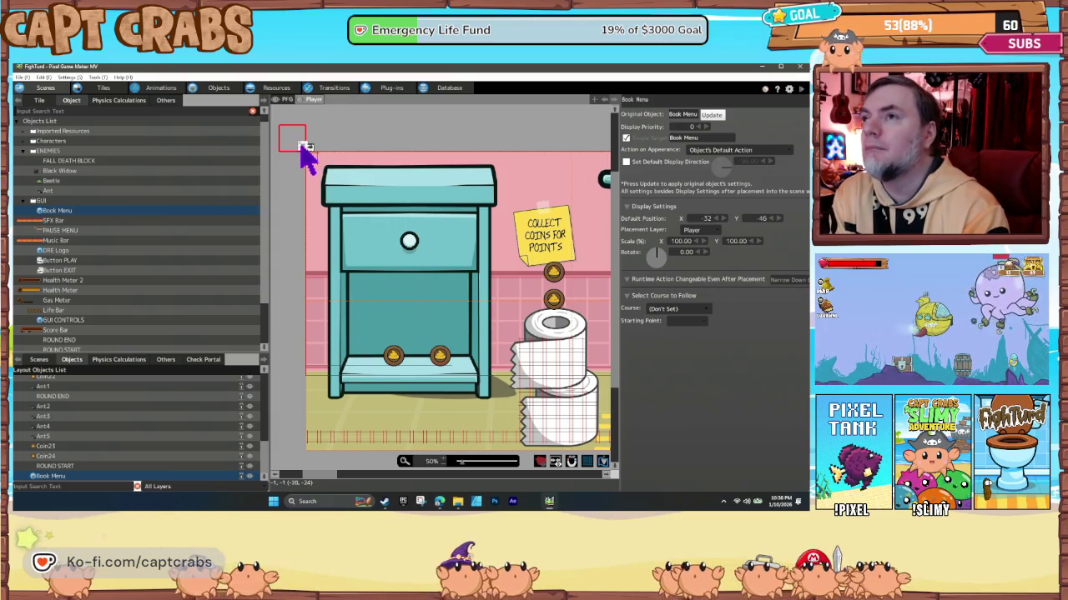
click(300, 150)
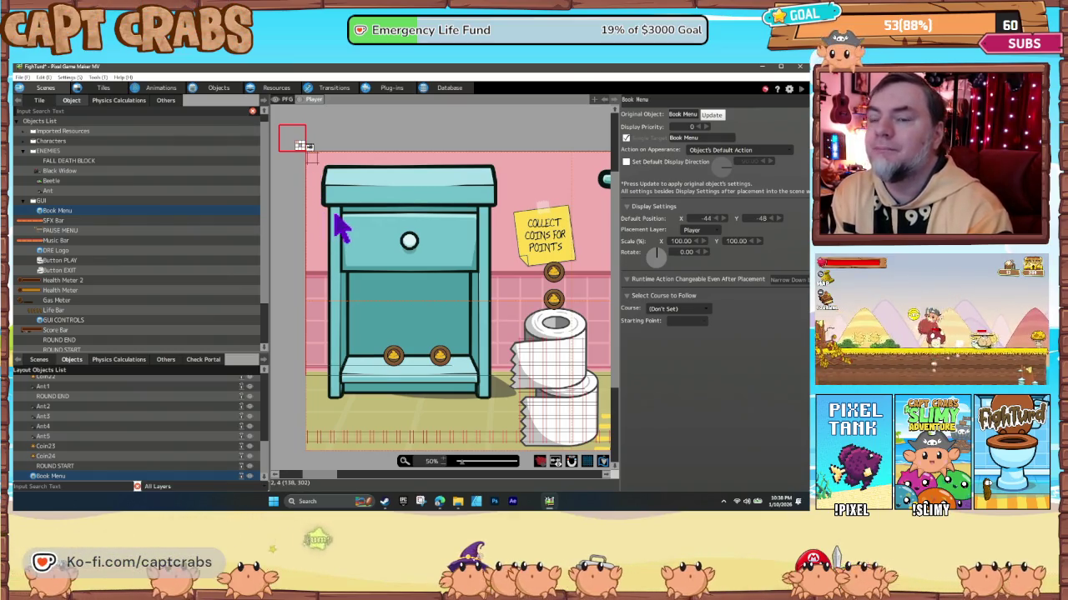
click(232, 87)
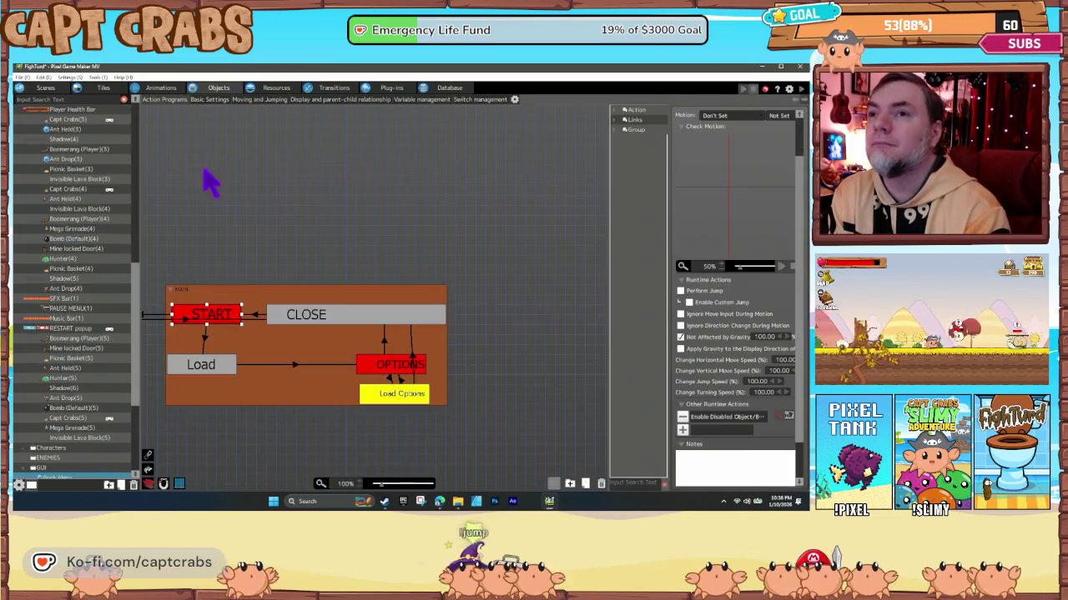
scroll(74, 379, down, 1)
scroll(74, 379, down, 2)
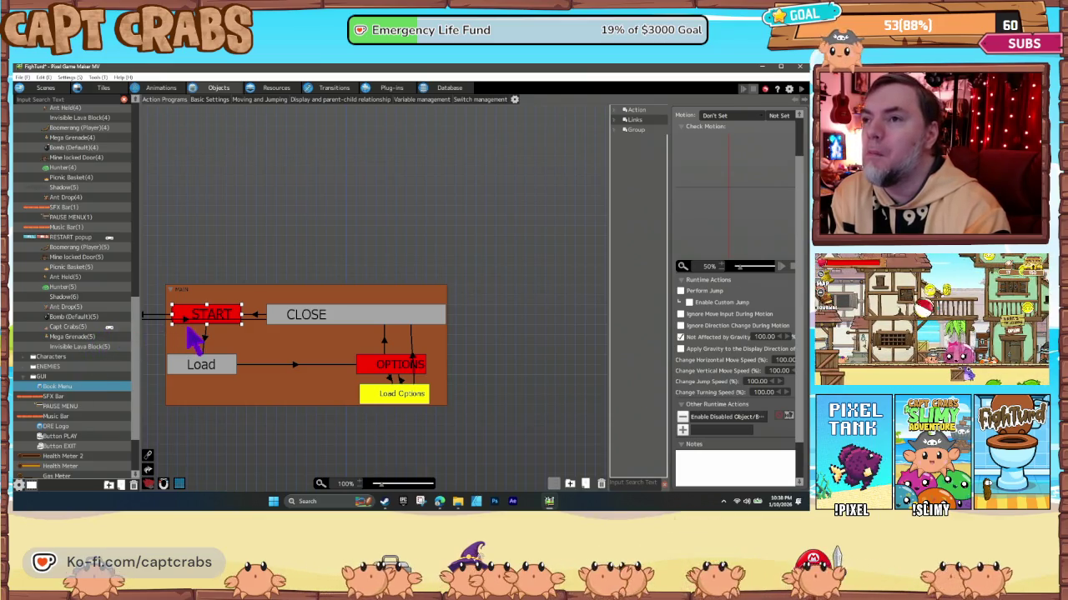
drag(190, 357, 321, 364)
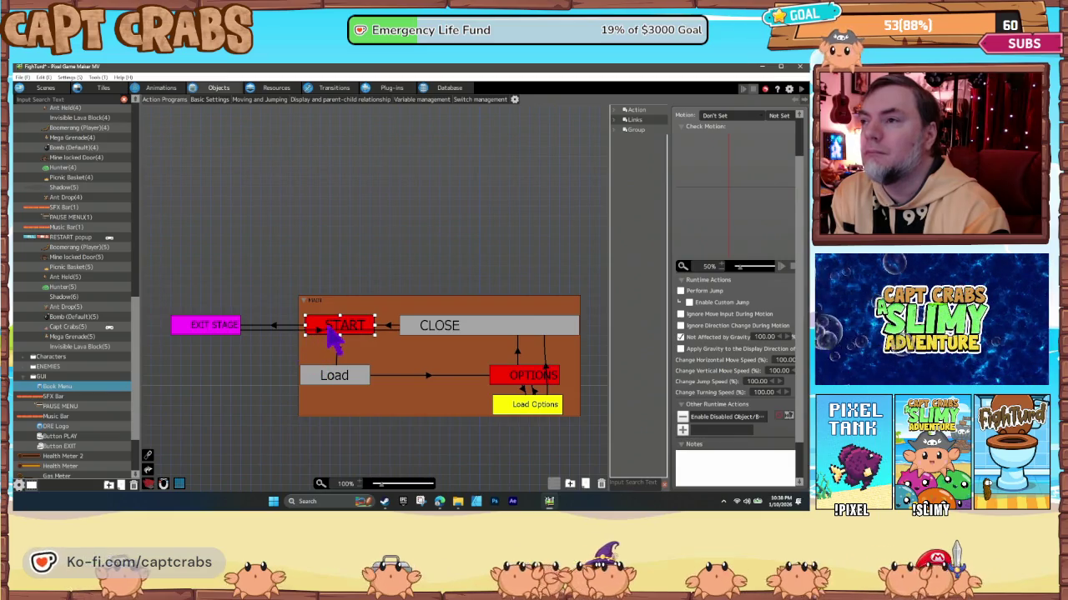
click(276, 326)
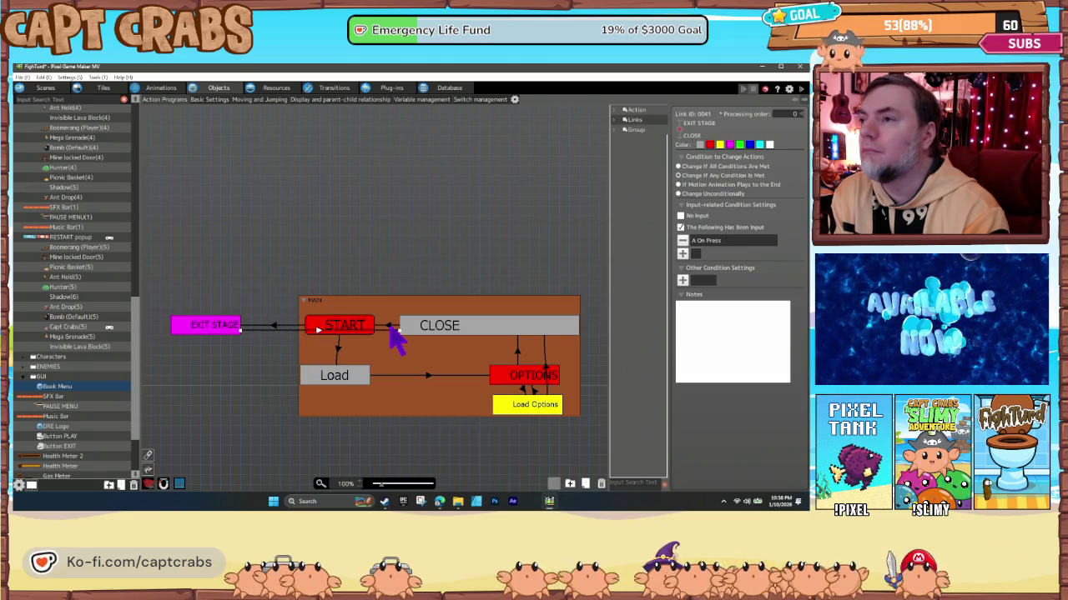
click(223, 327)
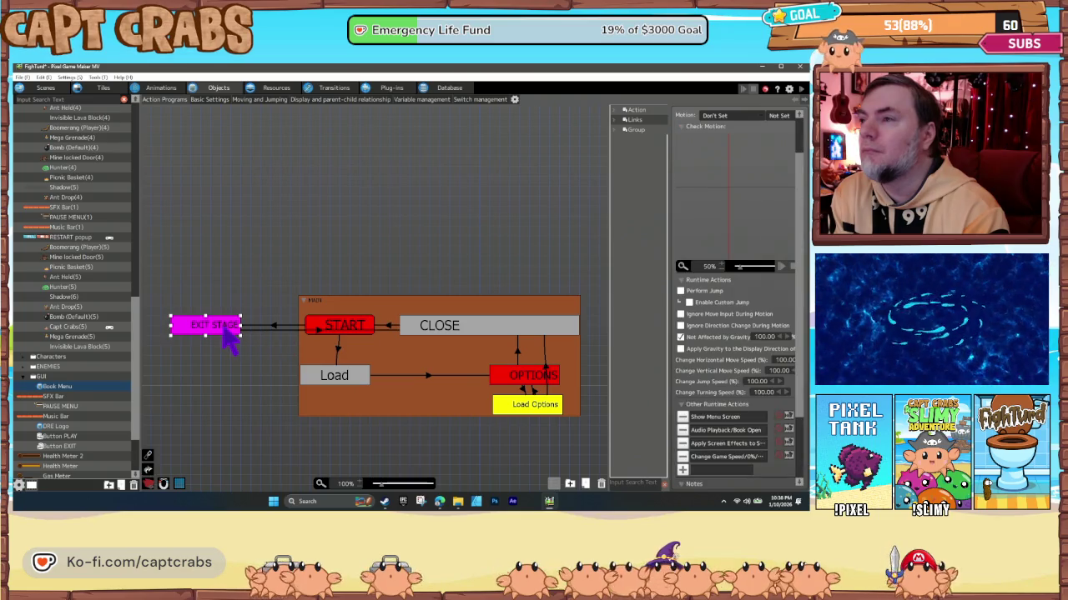
double_click(738, 419)
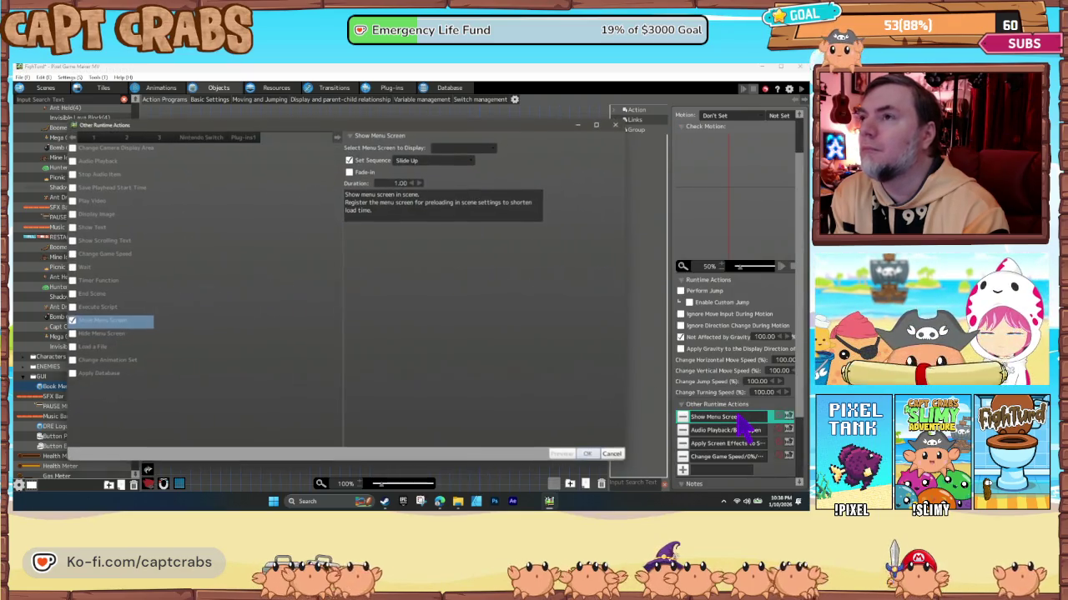
click(613, 454)
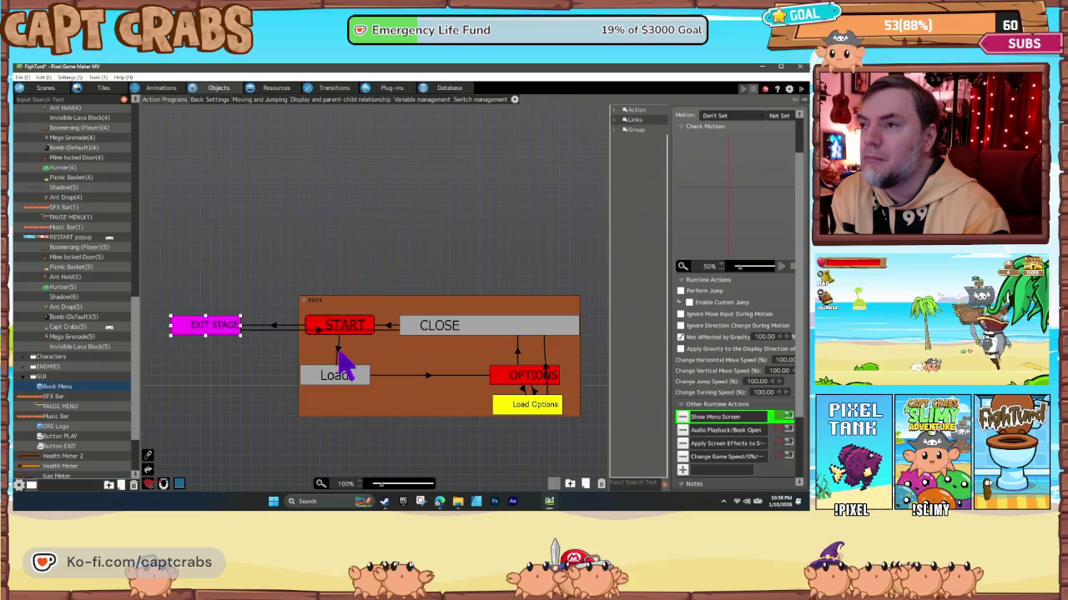
click(338, 357)
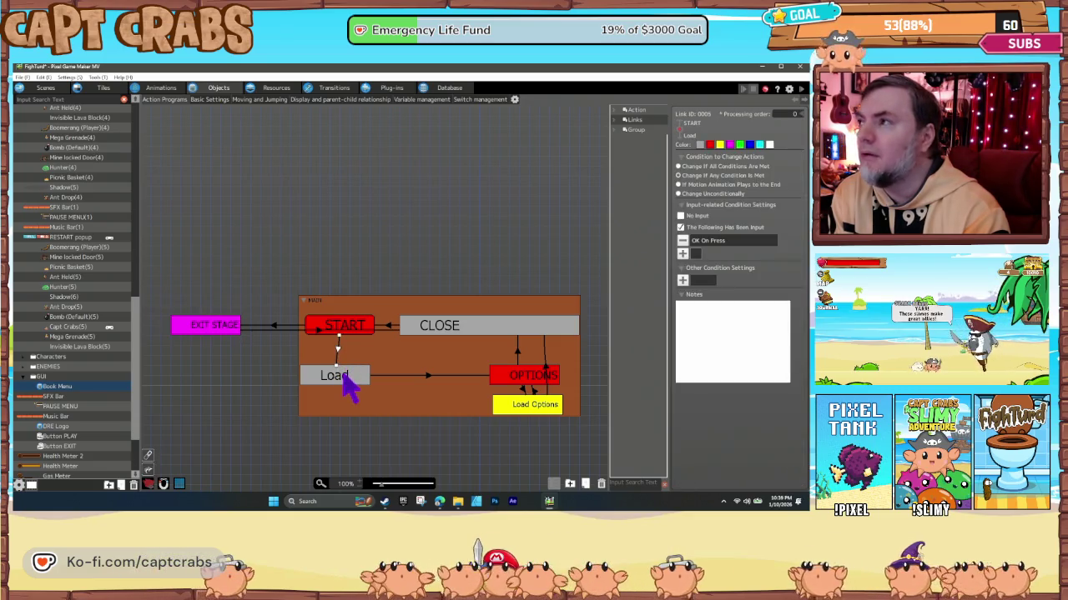
click(343, 375)
double_click(709, 417)
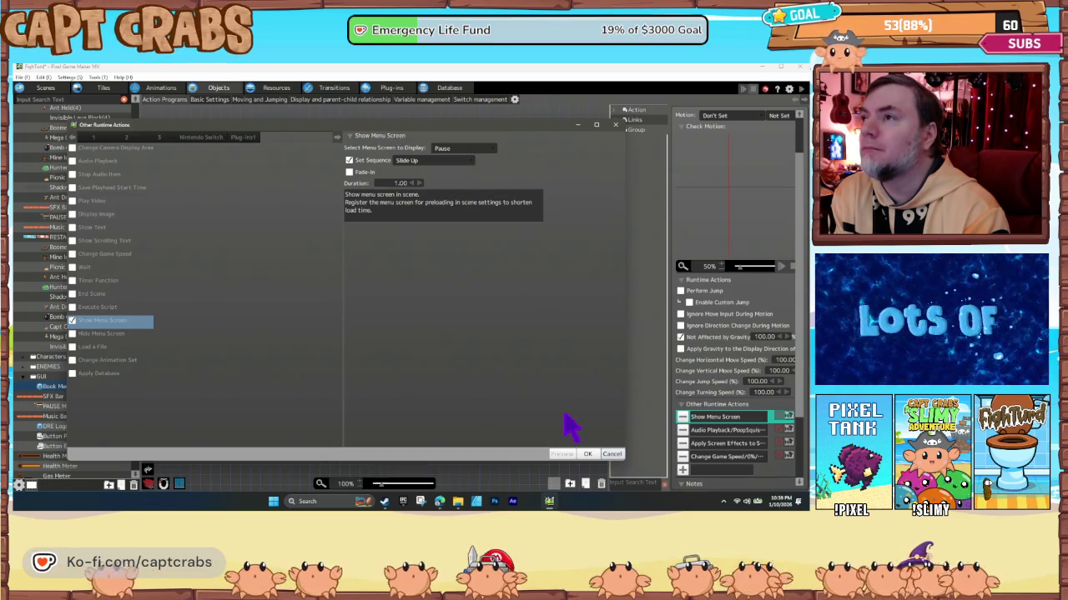
click(615, 455)
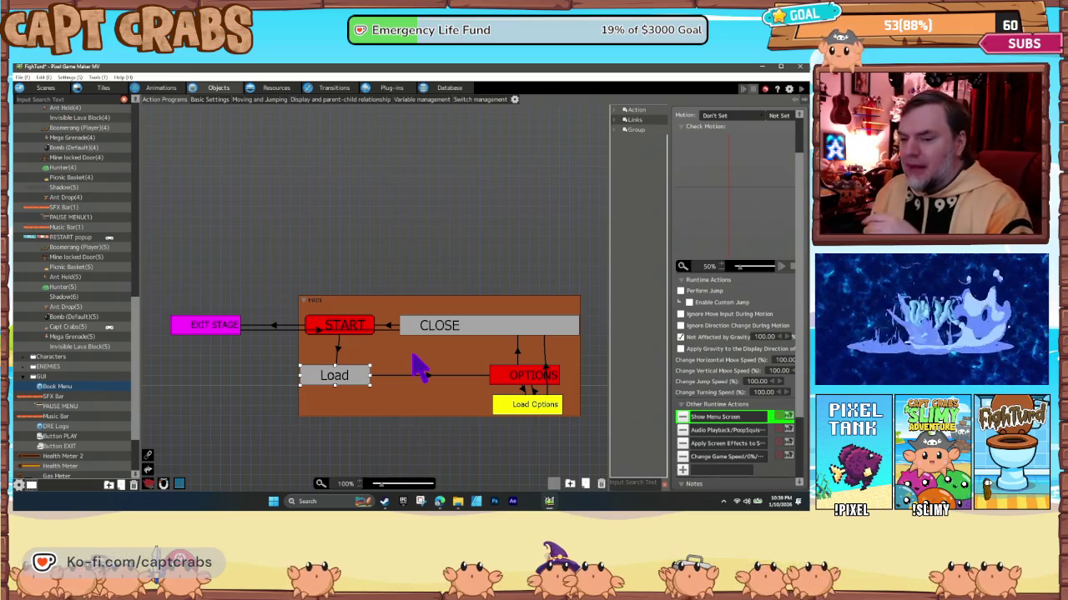
Choose Level 1 Tileset in the menu scene's Scene Settings.
click(50, 90)
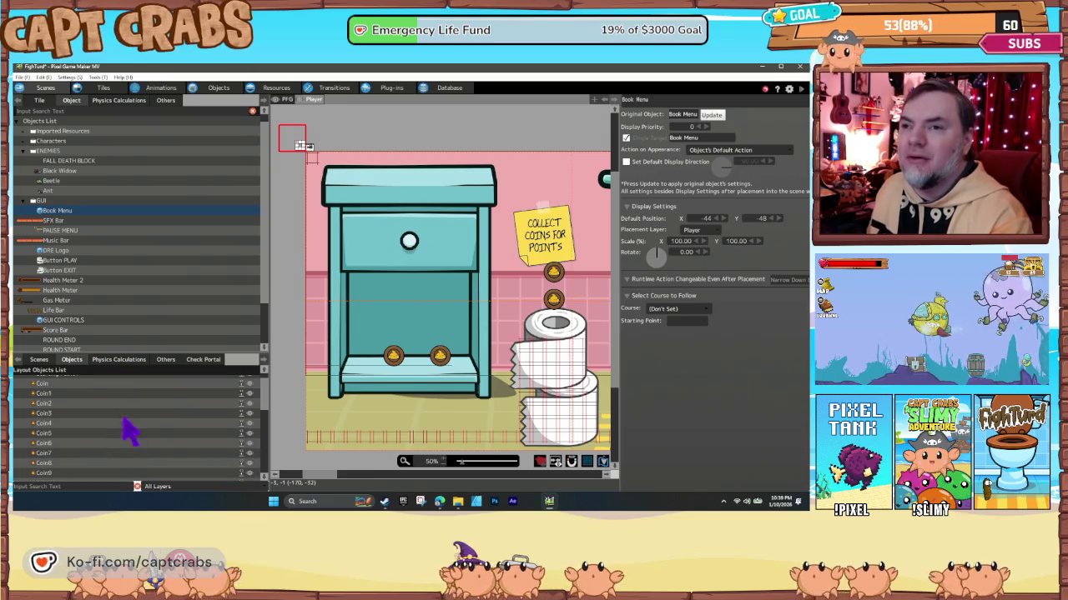
click(38, 360)
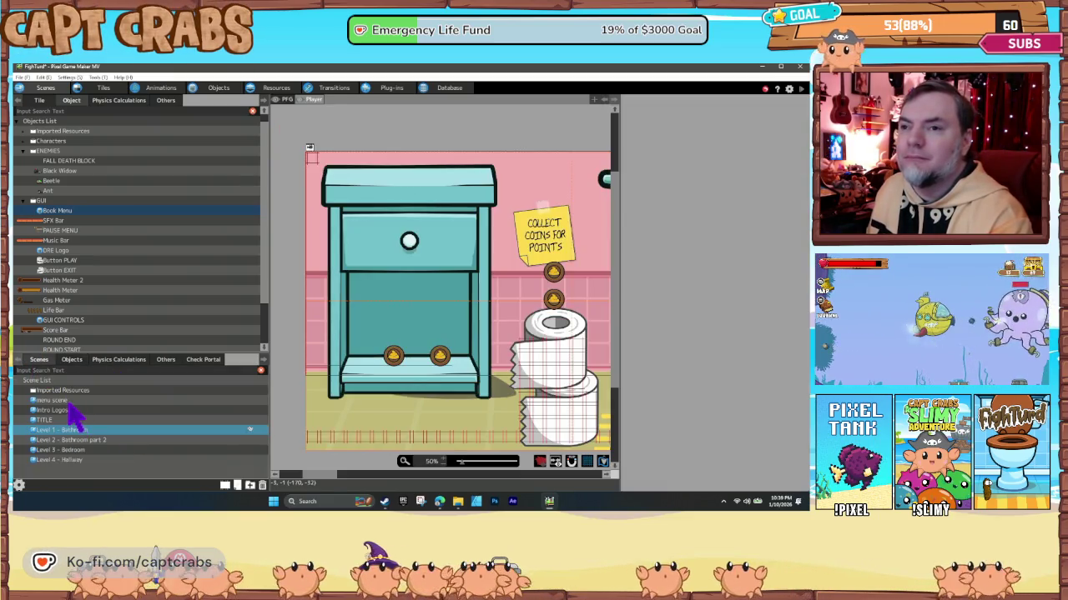
click(69, 401)
right_click(70, 402)
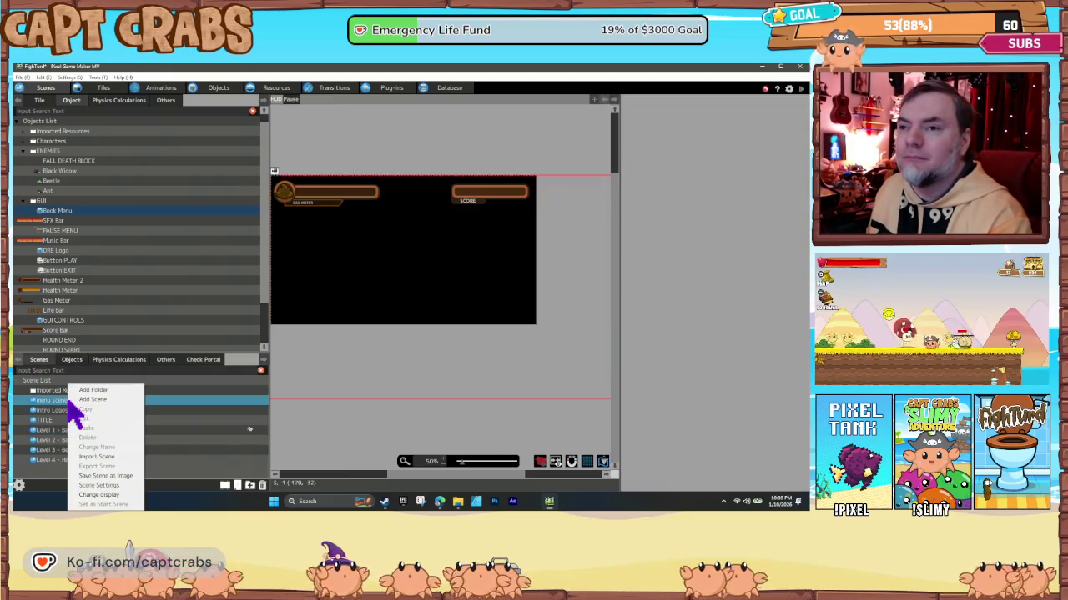
click(98, 484)
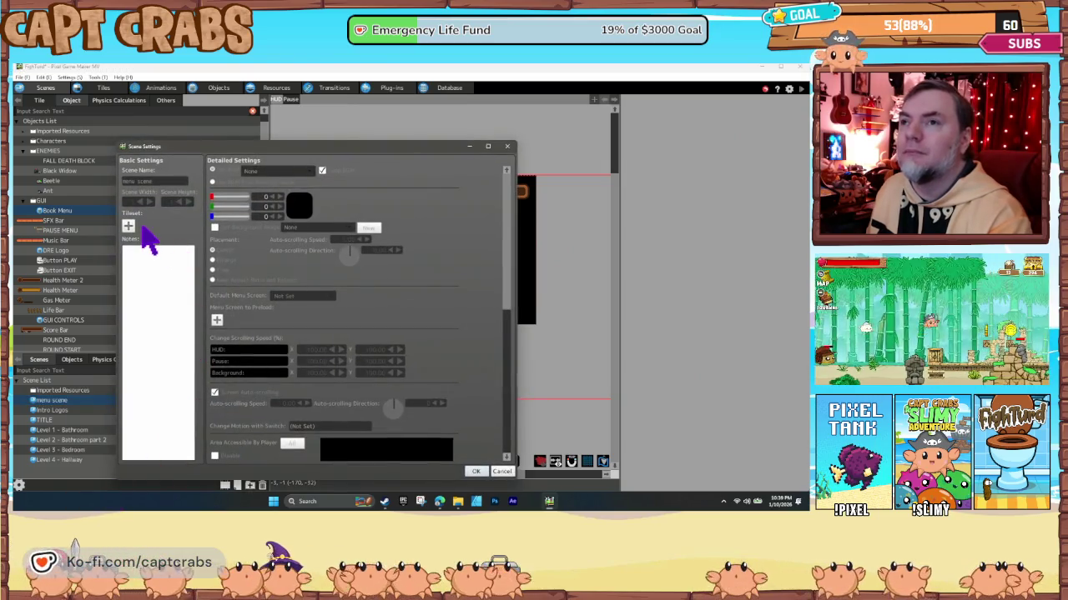
click(148, 227)
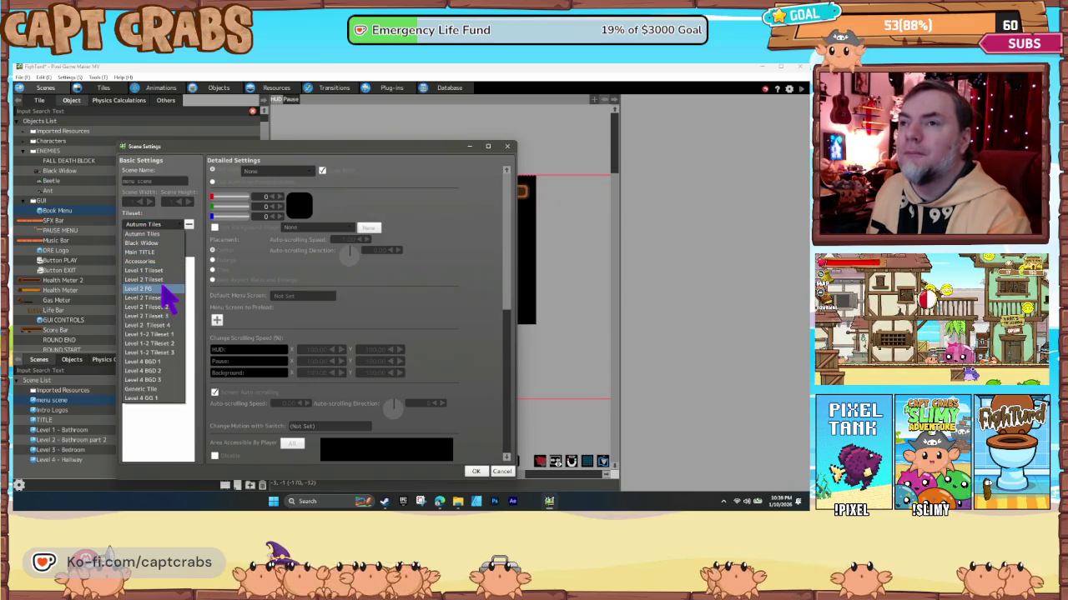
click(154, 271)
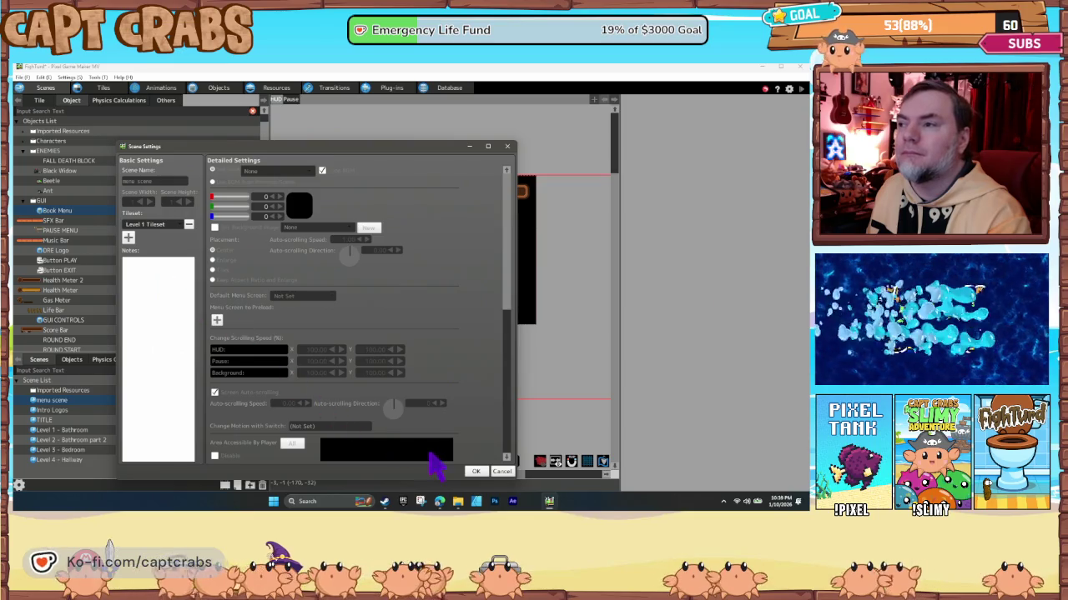
click(475, 472)
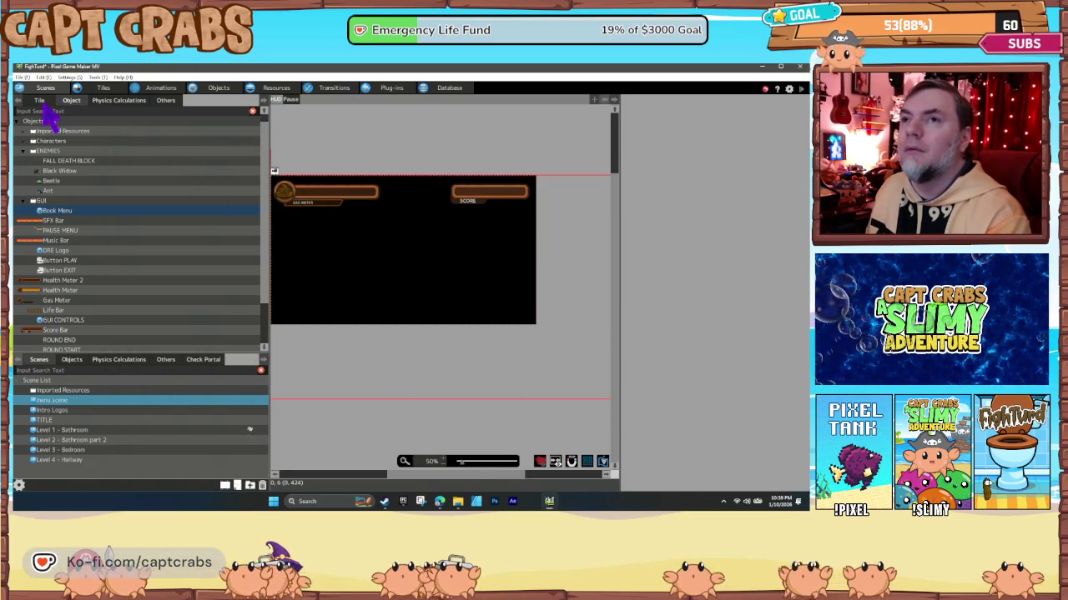
click(40, 100)
Paint the toilet-paper roll tiles beside the pause menu's left side and test-play it.
drag(107, 190, 172, 279)
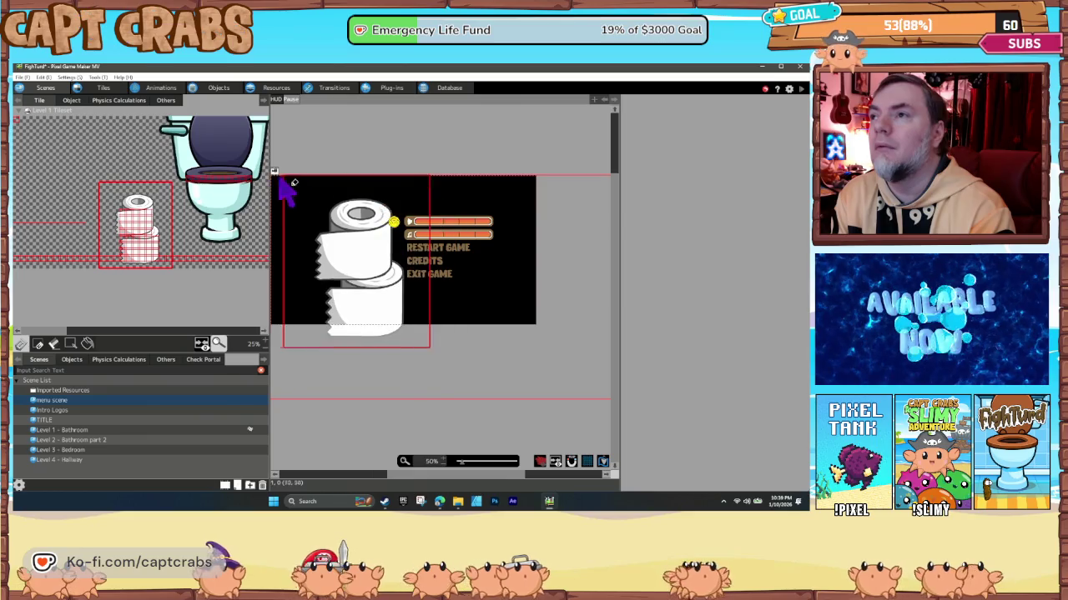
scroll(350, 301, left, 2)
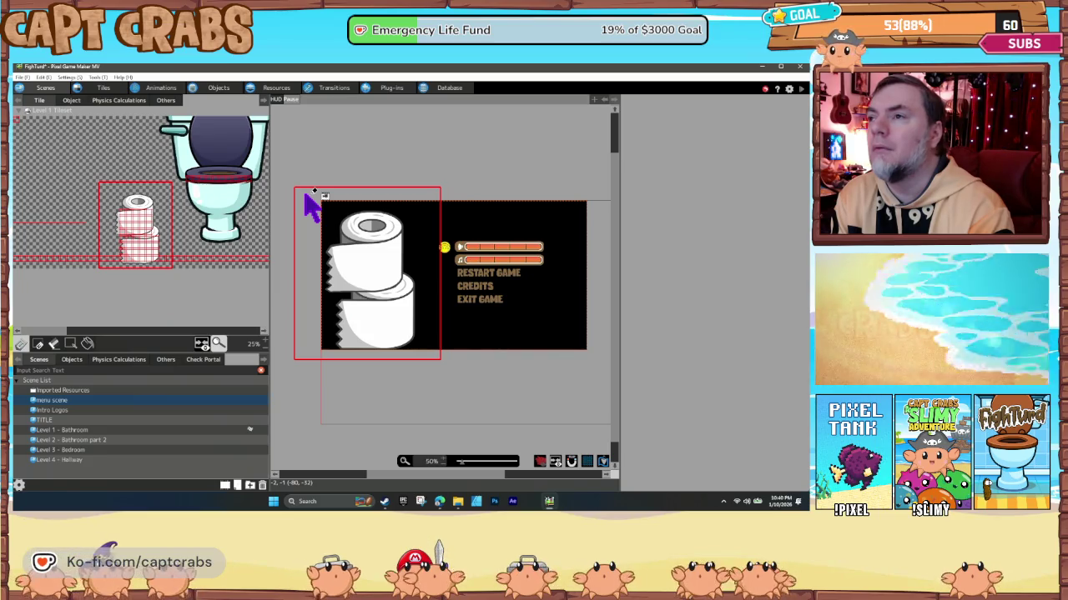
mouse_move(306, 203)
mouse_down()
mouse_move(286, 270)
mouse_move(301, 288)
mouse_up()
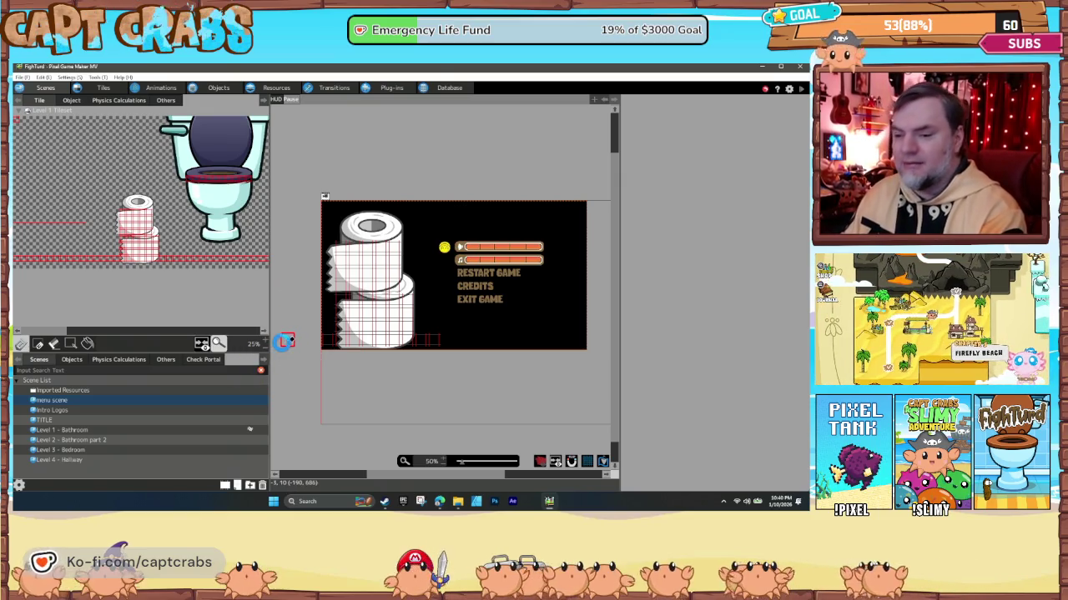
key(F5)
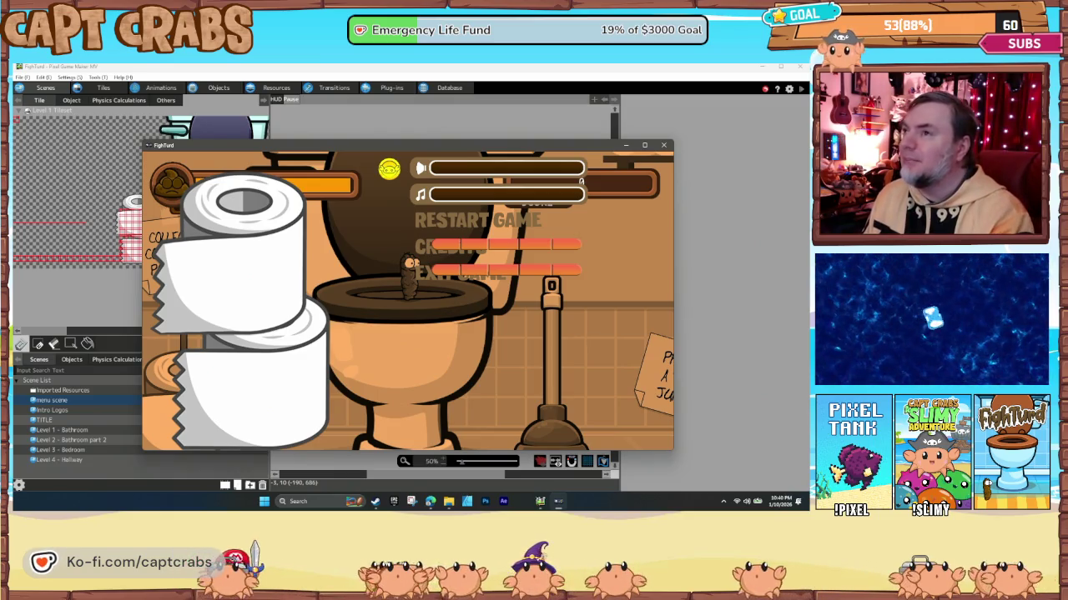
key(Escape)
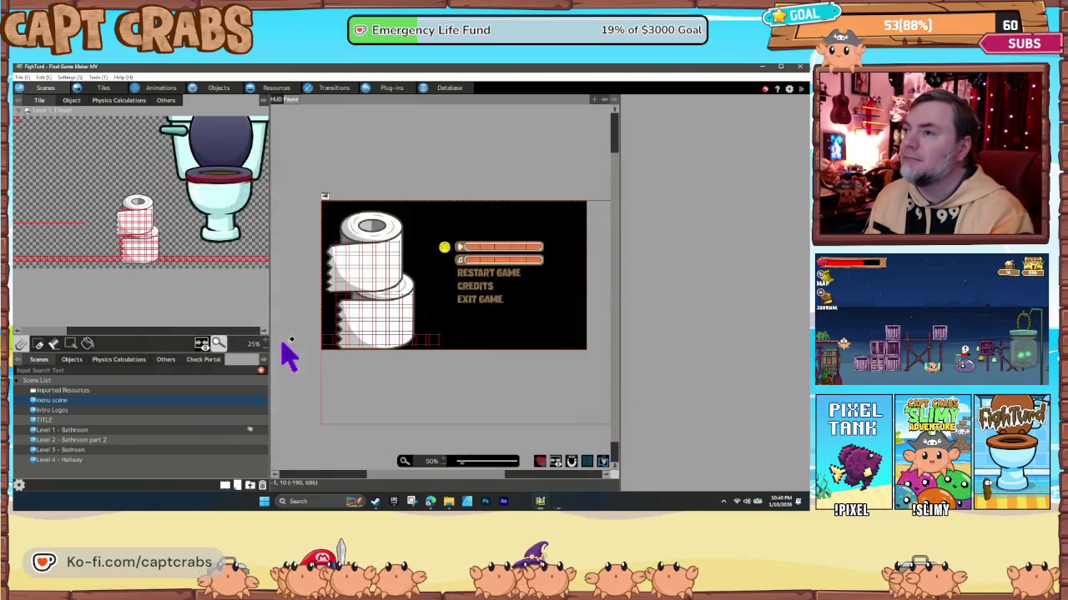
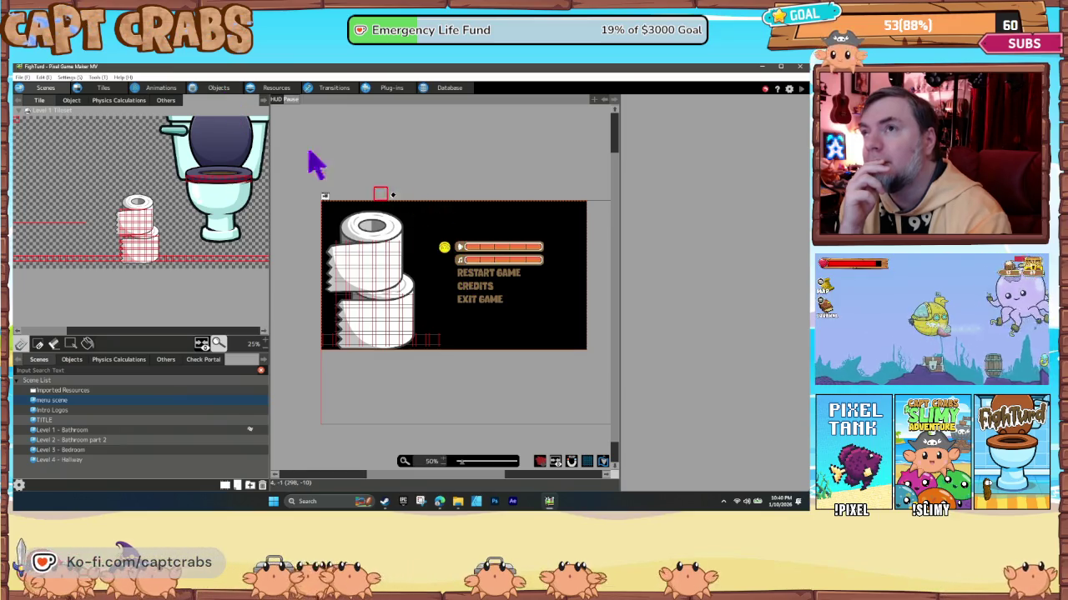
On the Pause layer, open the PAUSE MENU base object's action program and centre its logic.
click(219, 89)
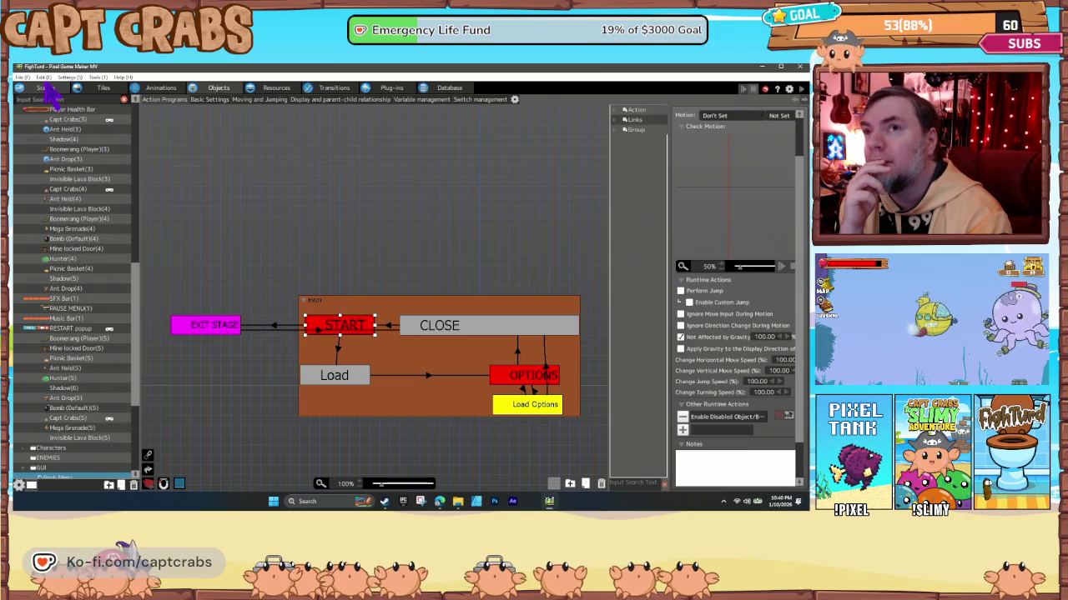
click(46, 88)
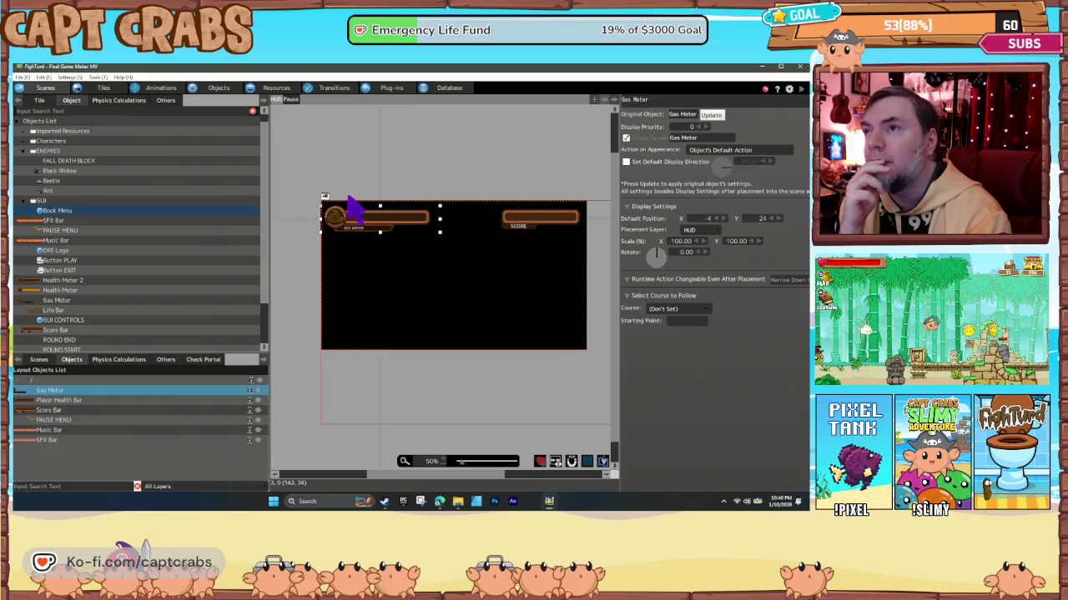
click(290, 99)
click(473, 262)
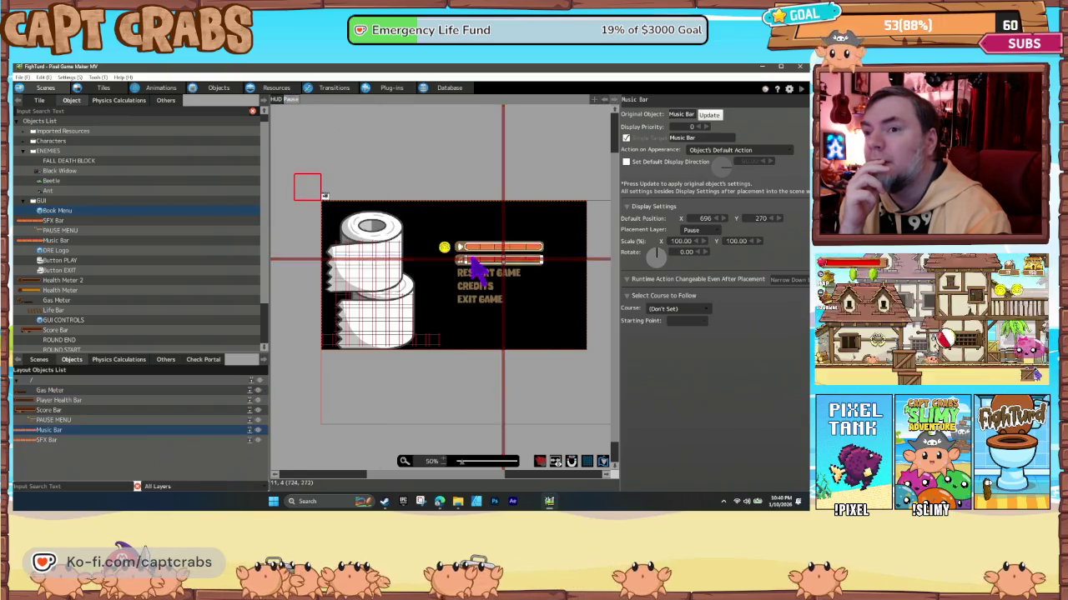
click(489, 286)
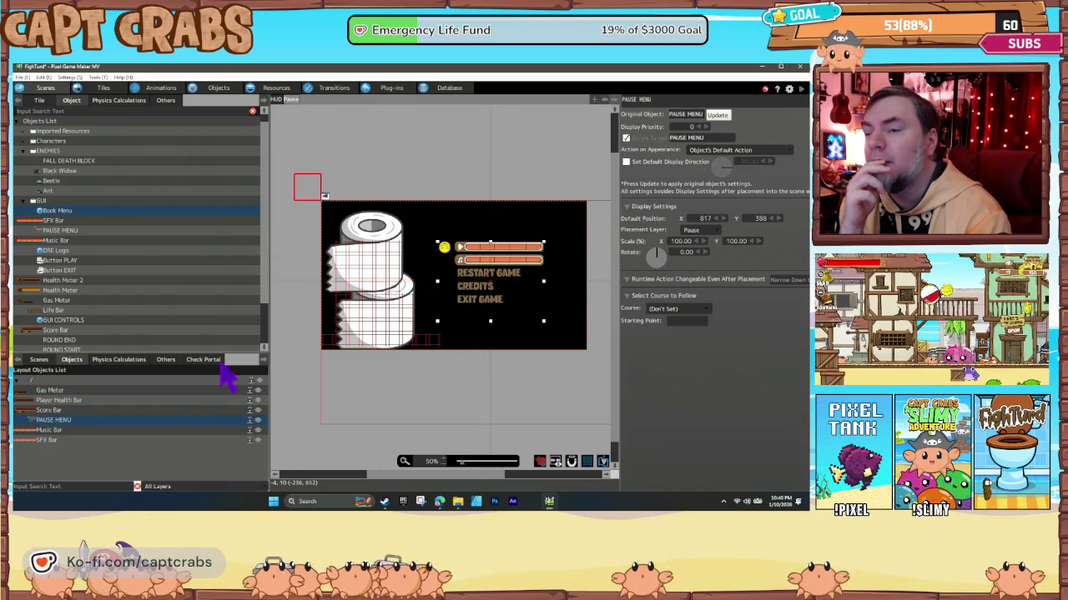
right_click(114, 427)
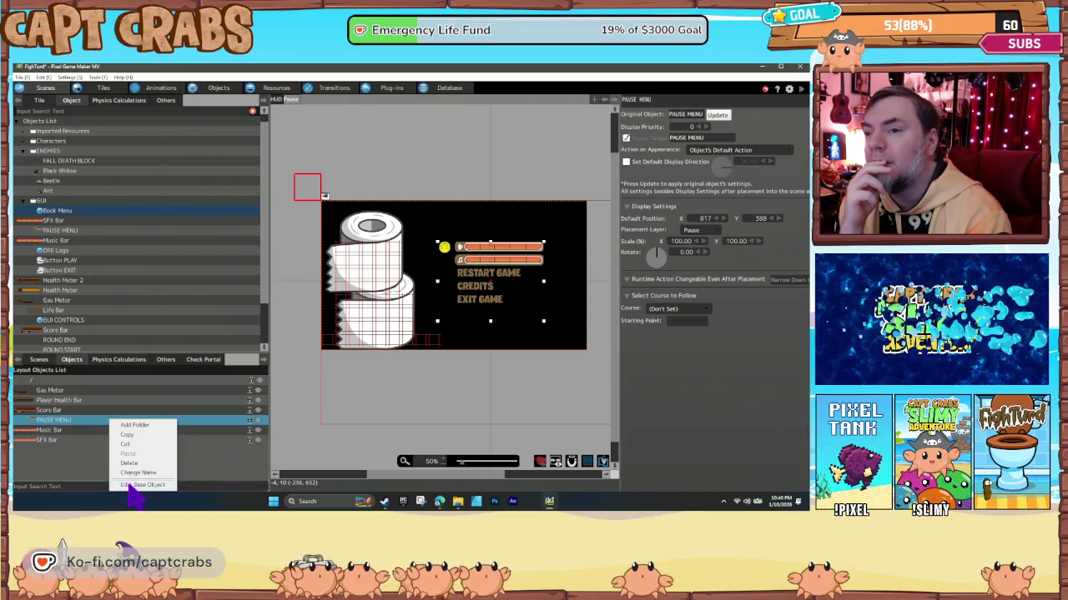
click(132, 484)
mouse_move(191, 339)
mouse_down()
mouse_move(353, 351)
mouse_move(409, 232)
mouse_up()
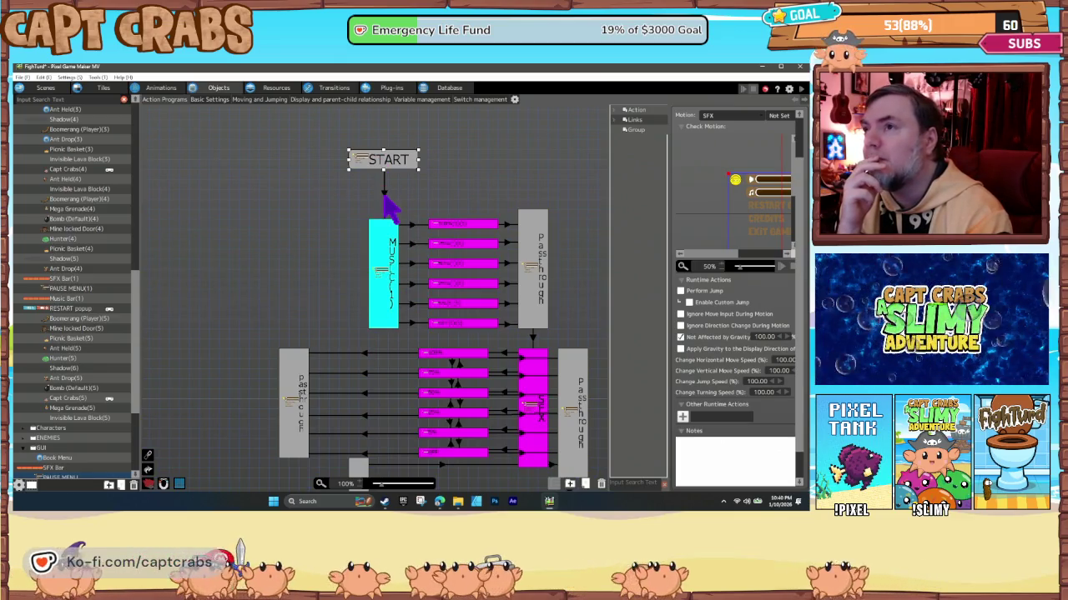
click(384, 195)
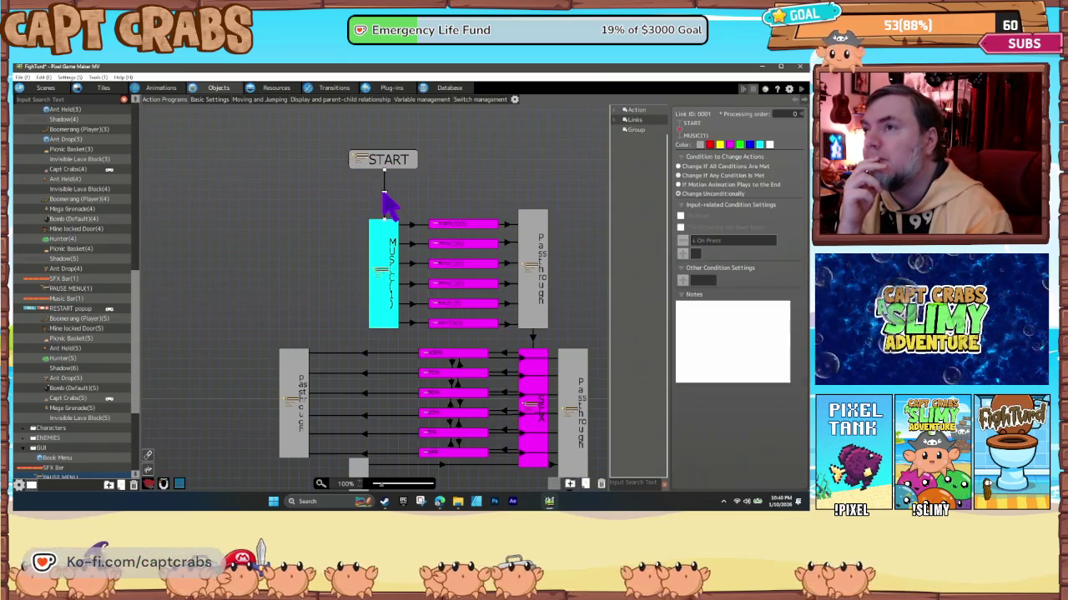
click(386, 267)
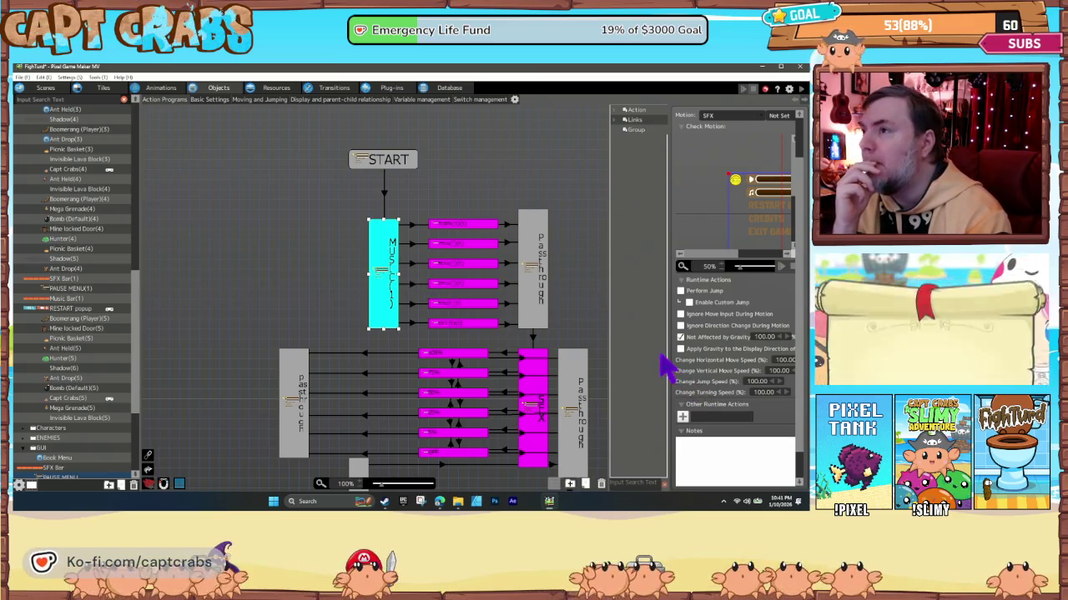
scroll(326, 313, down, 2)
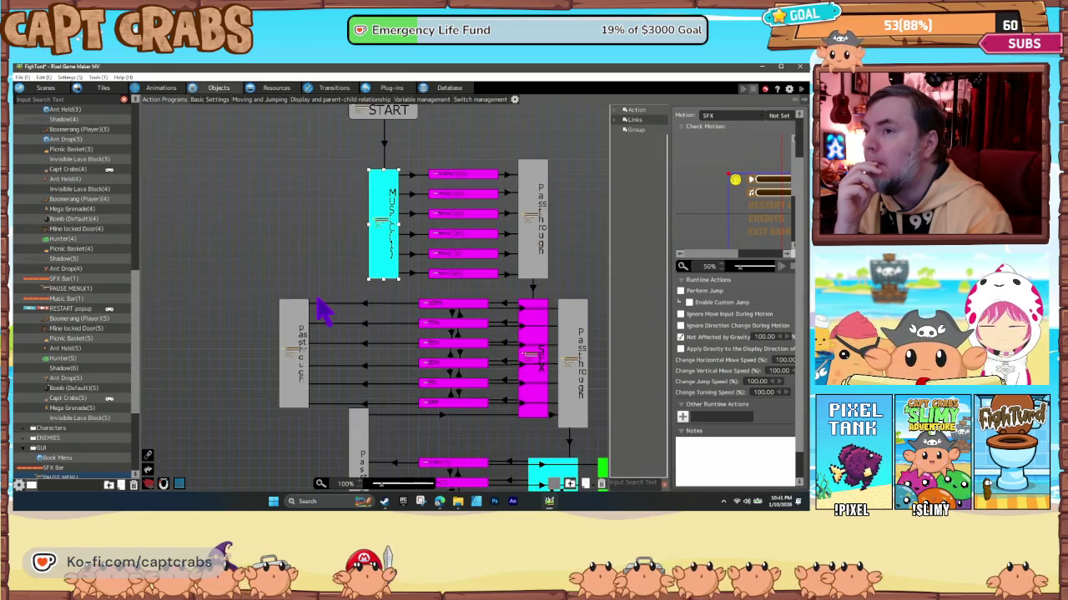
scroll(325, 313, down, 4)
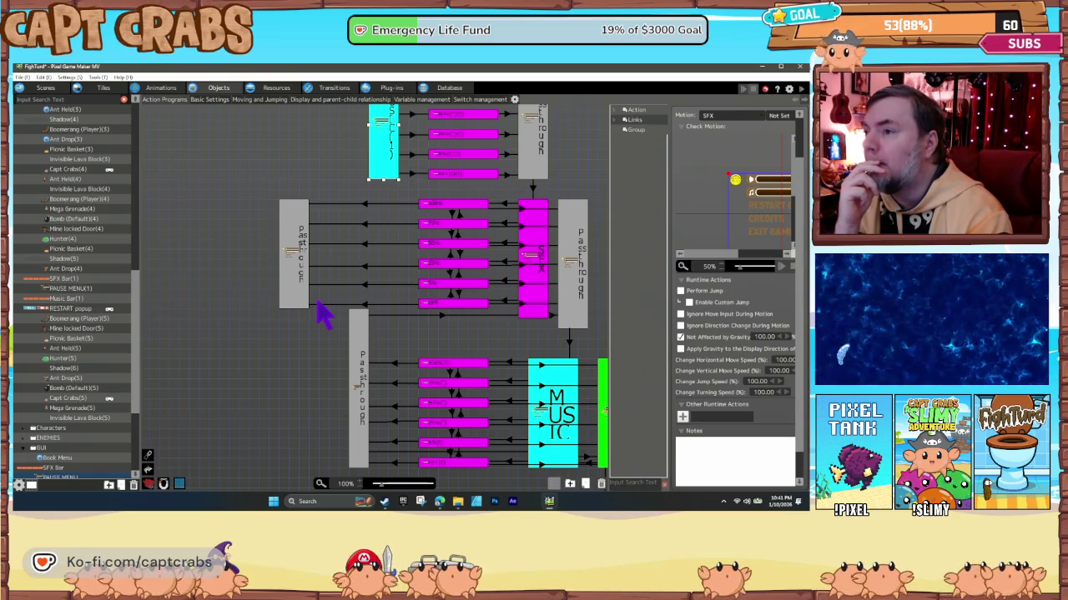
scroll(325, 313, down, 2)
scroll(324, 315, up, 10)
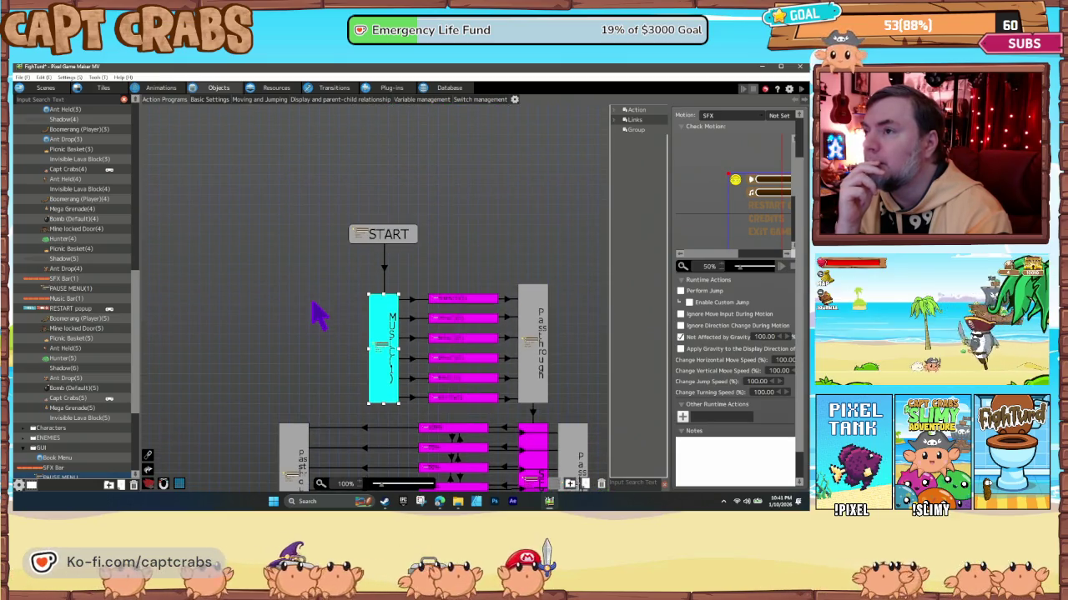
mouse_move(320, 316)
mouse_down()
mouse_move(242, 267)
mouse_move(243, 245)
mouse_up()
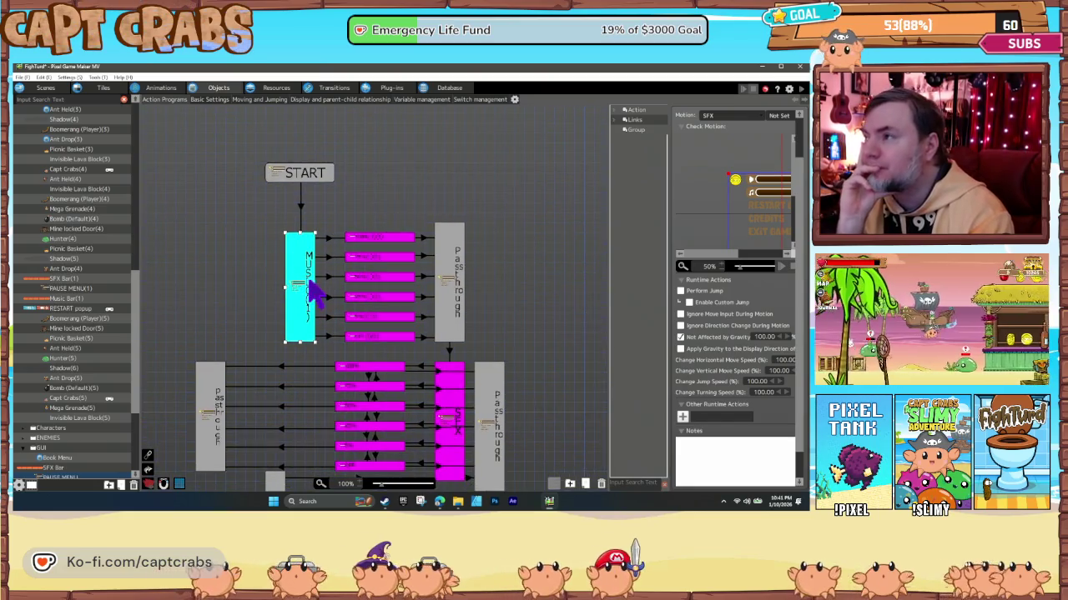
click(455, 310)
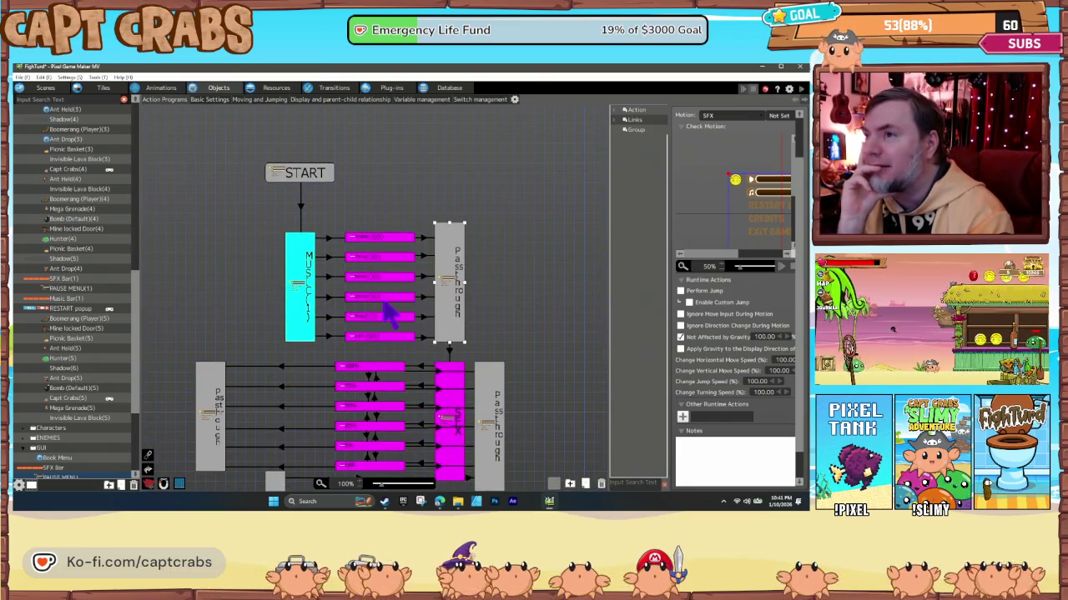
click(384, 300)
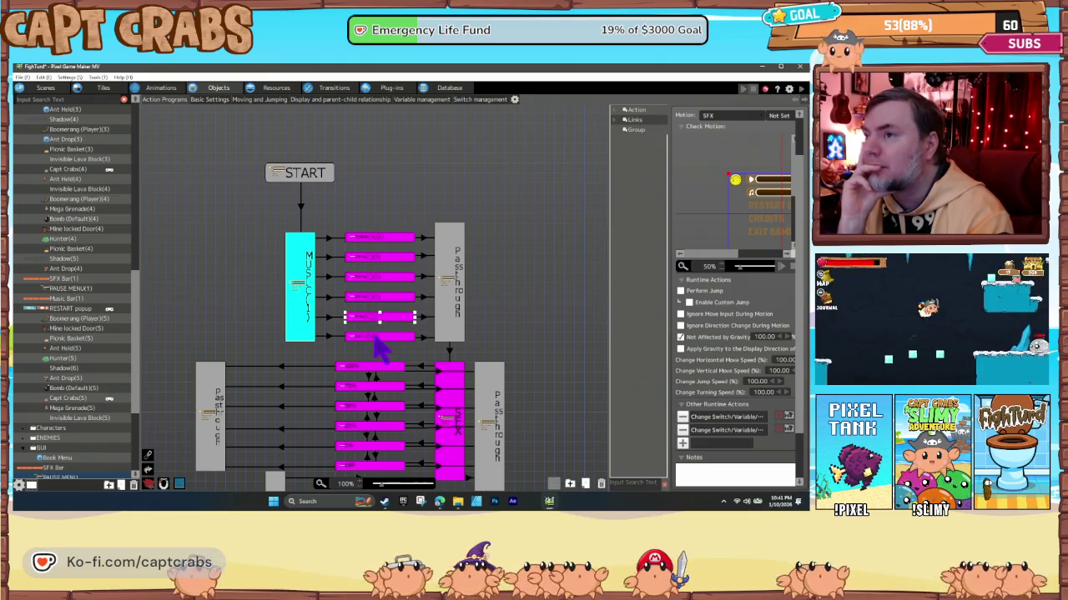
click(367, 385)
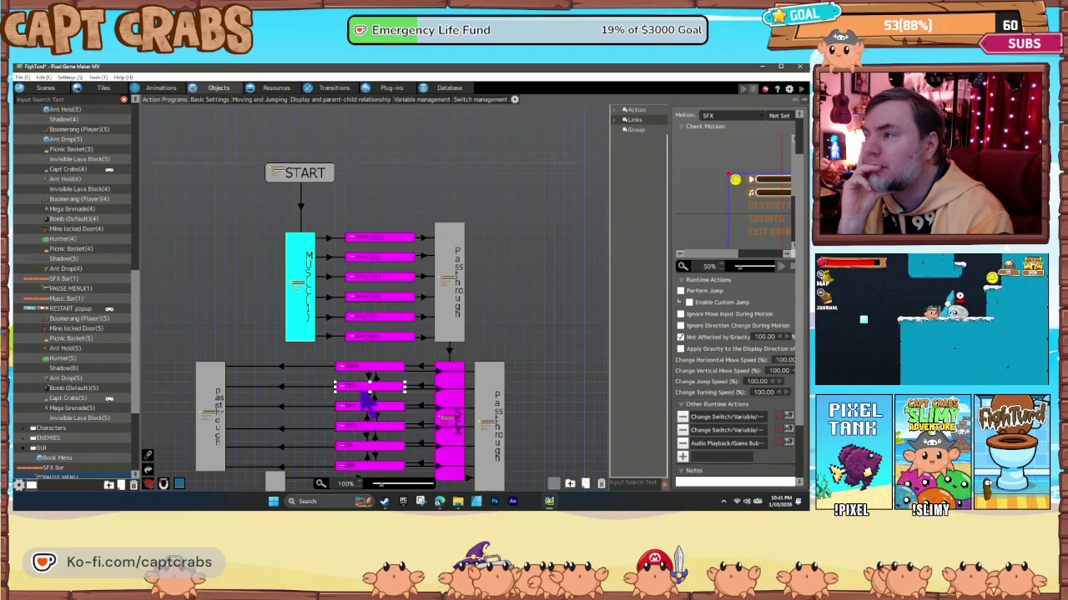
click(203, 417)
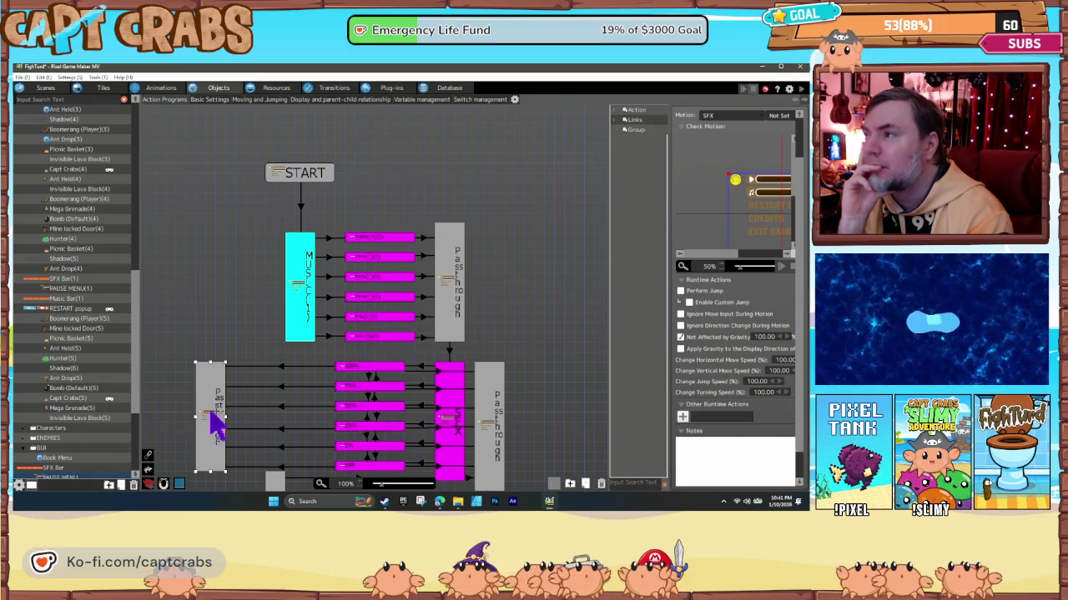
scroll(267, 401, down, 5)
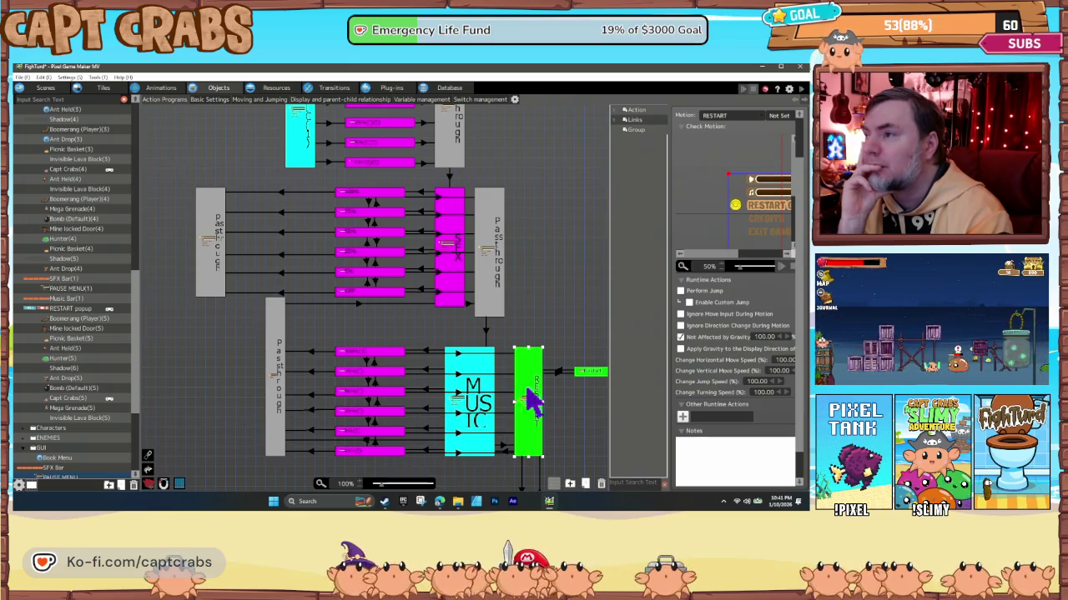
click(589, 372)
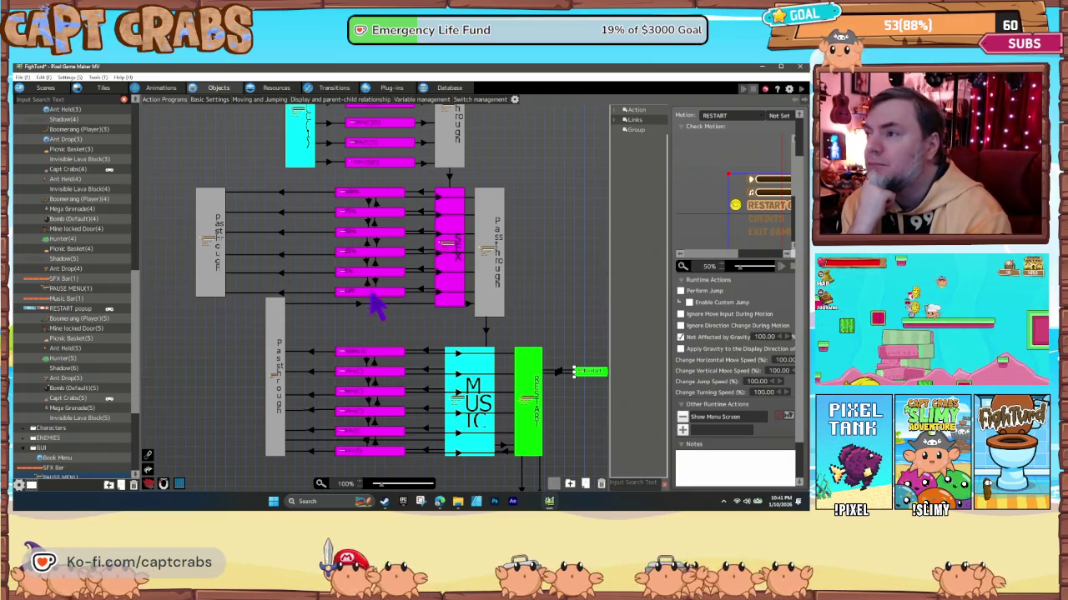
Review the CREDITS and exit nodes and Hide Menu Screen settings, then open the RESTART popup logic.
scroll(375, 304, down, 3)
scroll(369, 409, right, 3)
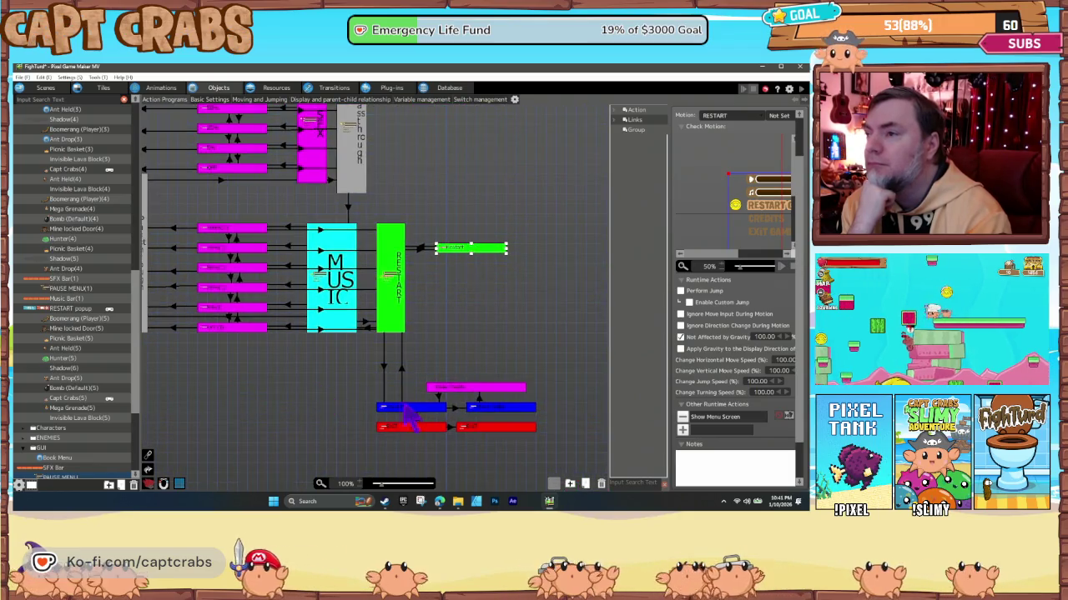
click(409, 409)
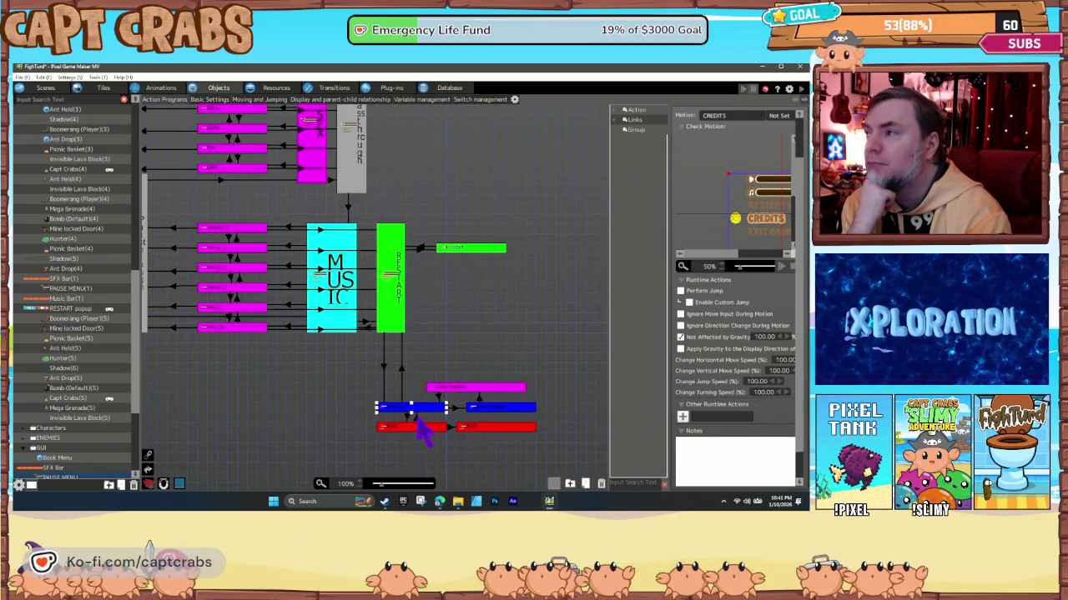
click(483, 429)
click(477, 407)
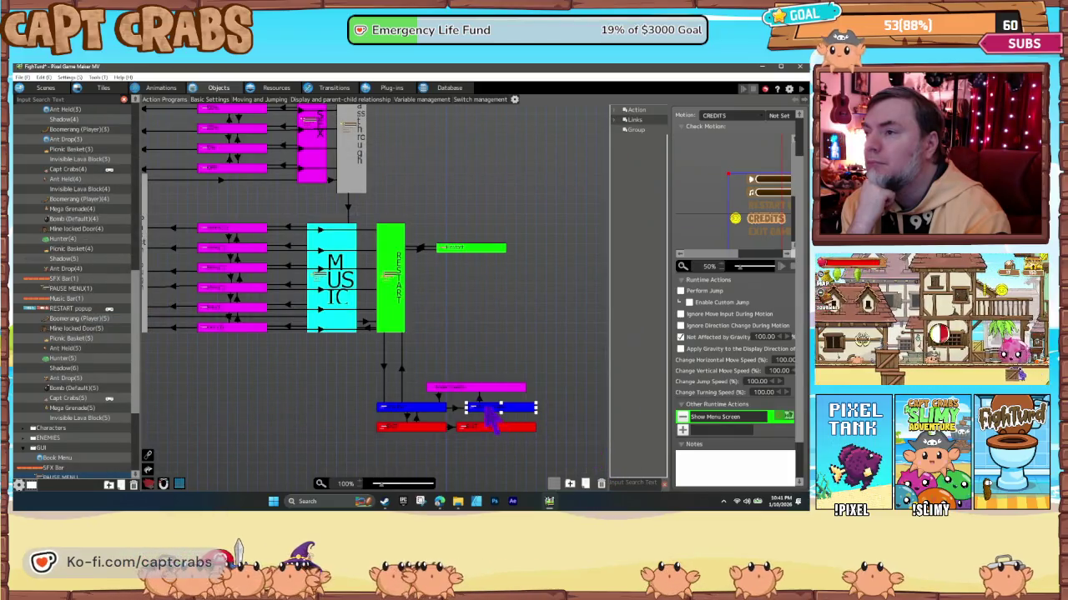
double_click(704, 417)
click(609, 454)
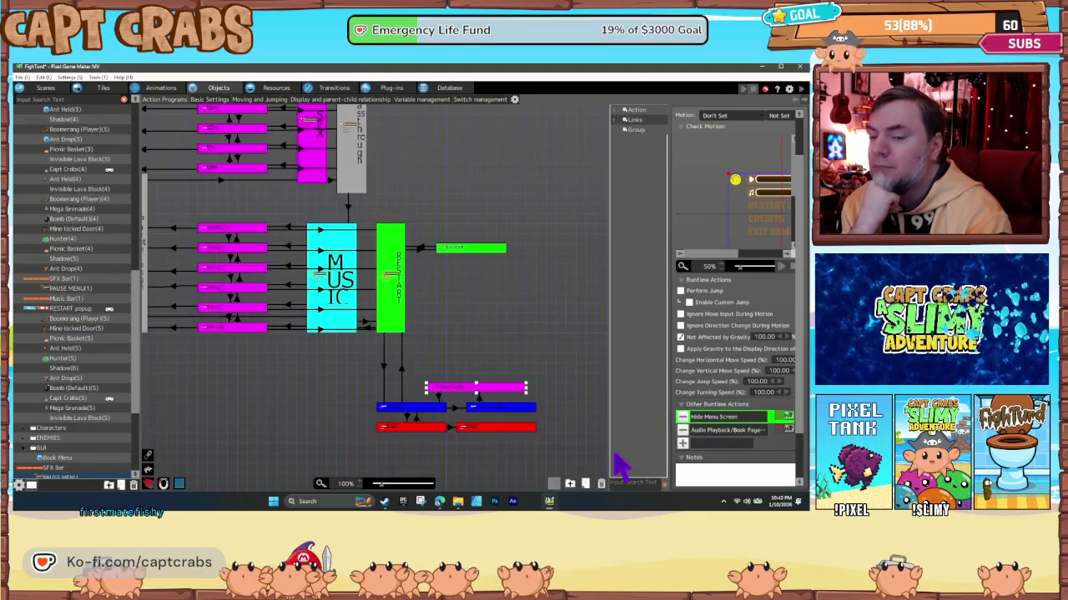
click(429, 410)
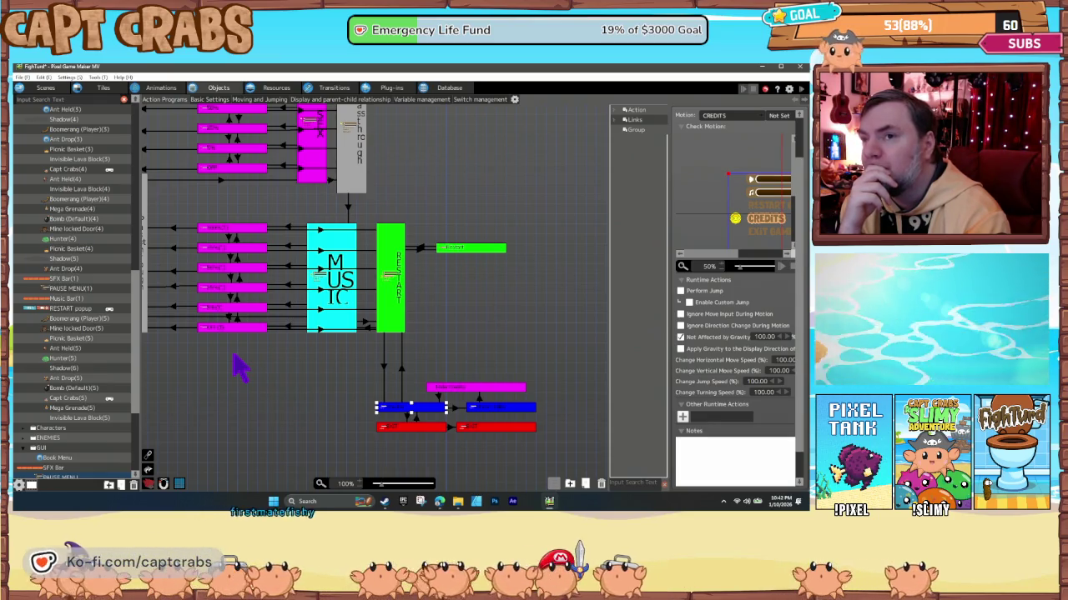
click(84, 309)
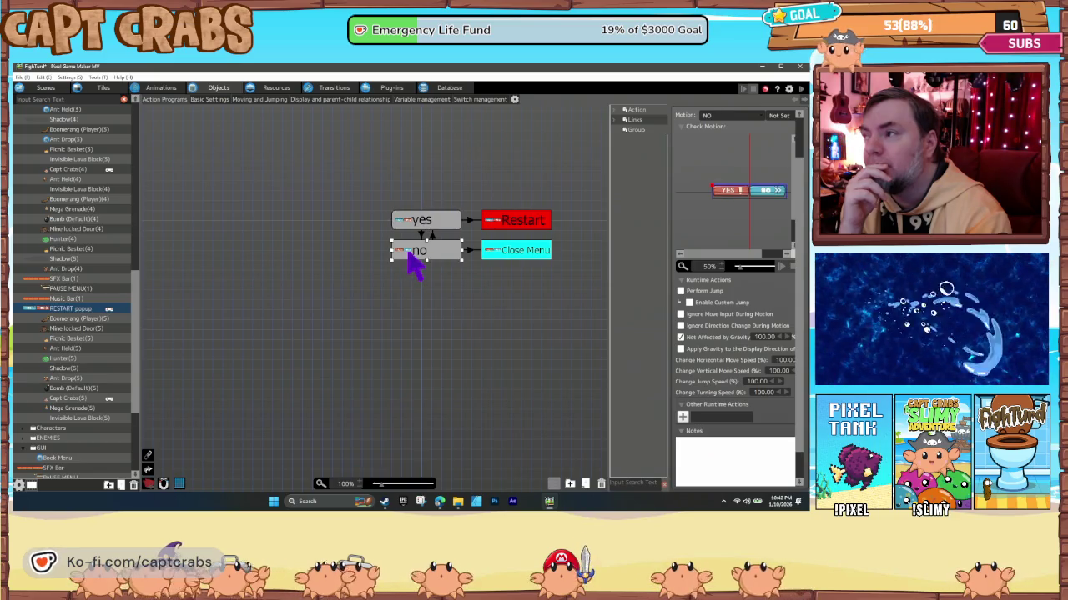
Check the Restart and Close Menu actions, cancelling the Hide Menu Screen and Delete File/Reset Game switch dialogs.
click(510, 231)
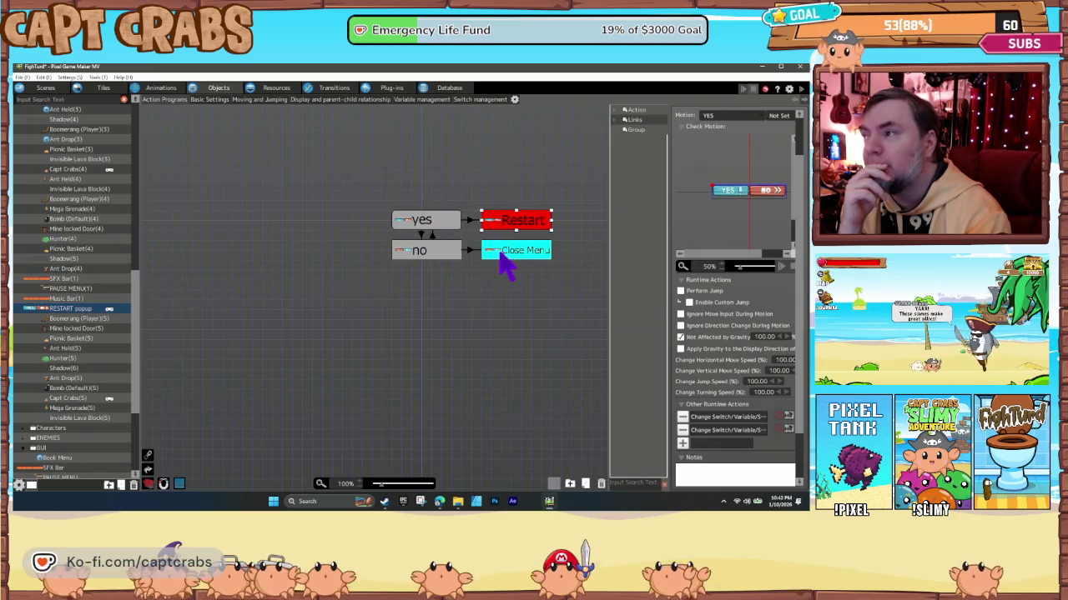
click(503, 257)
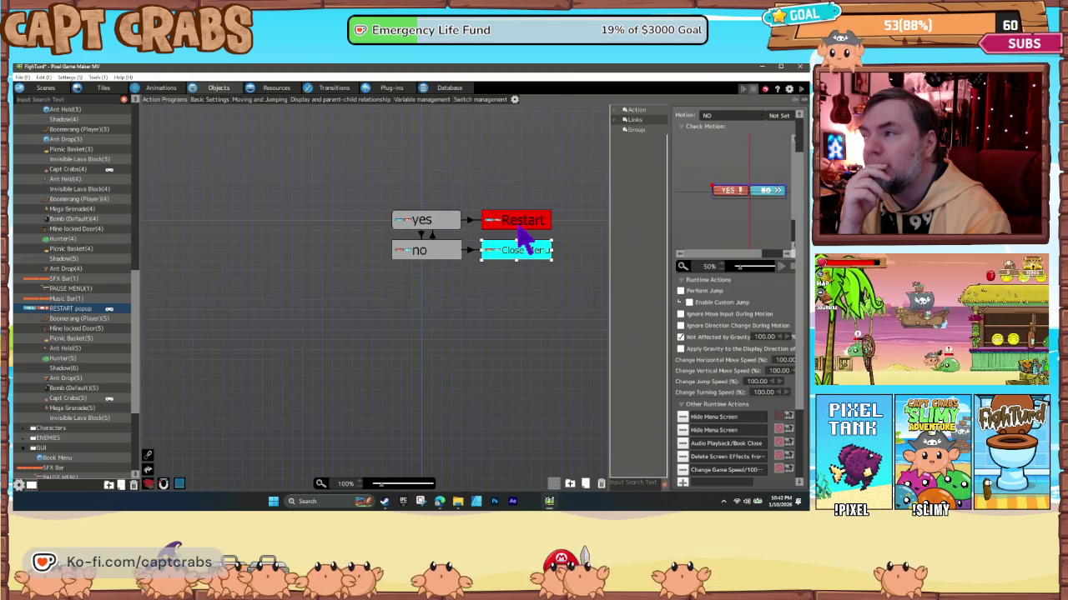
double_click(723, 417)
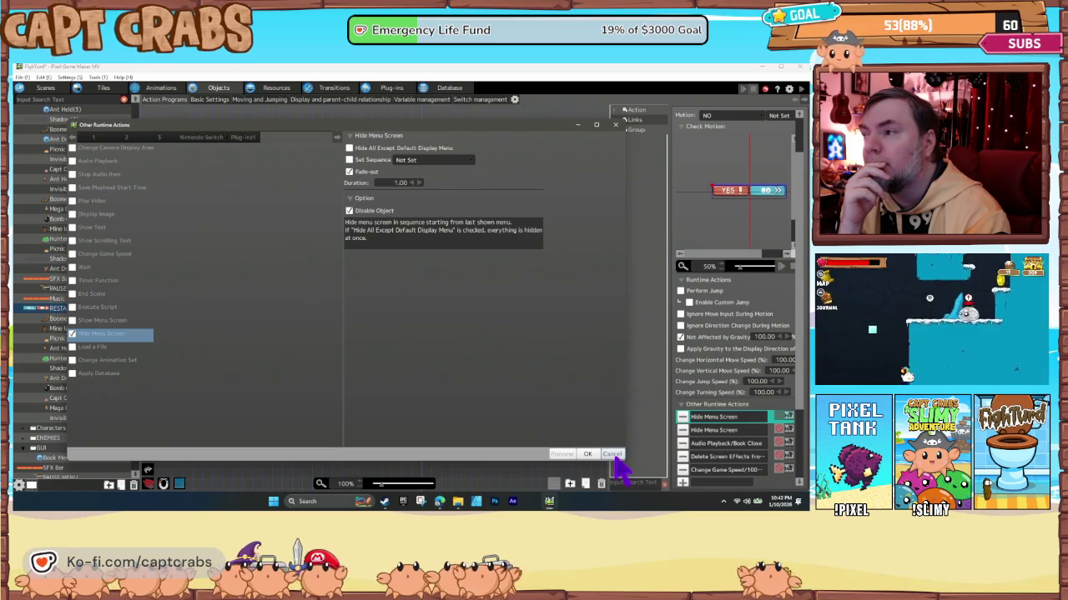
click(610, 455)
click(515, 227)
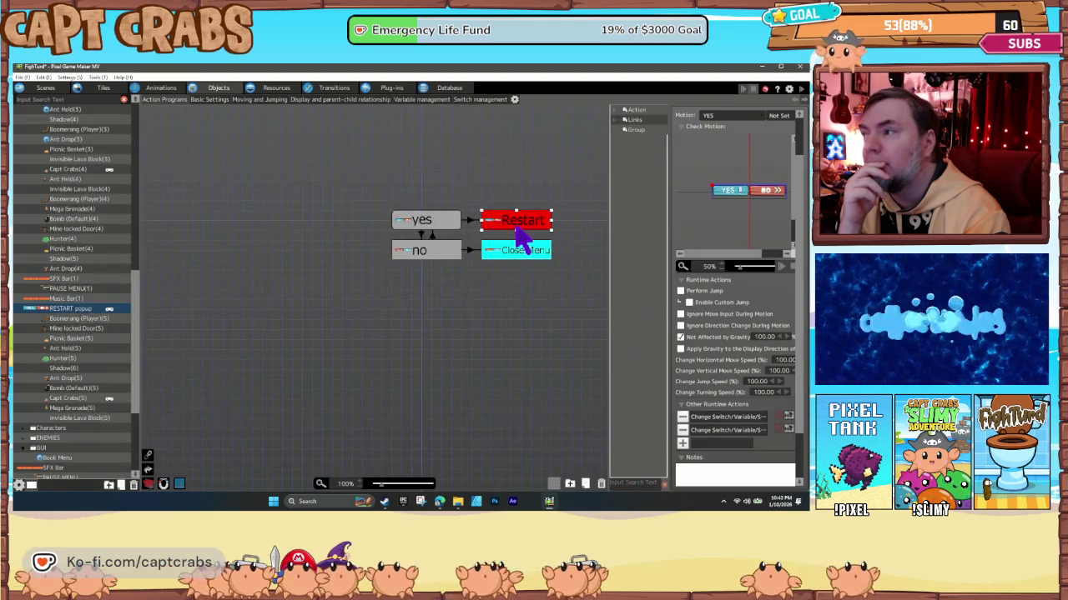
double_click(713, 419)
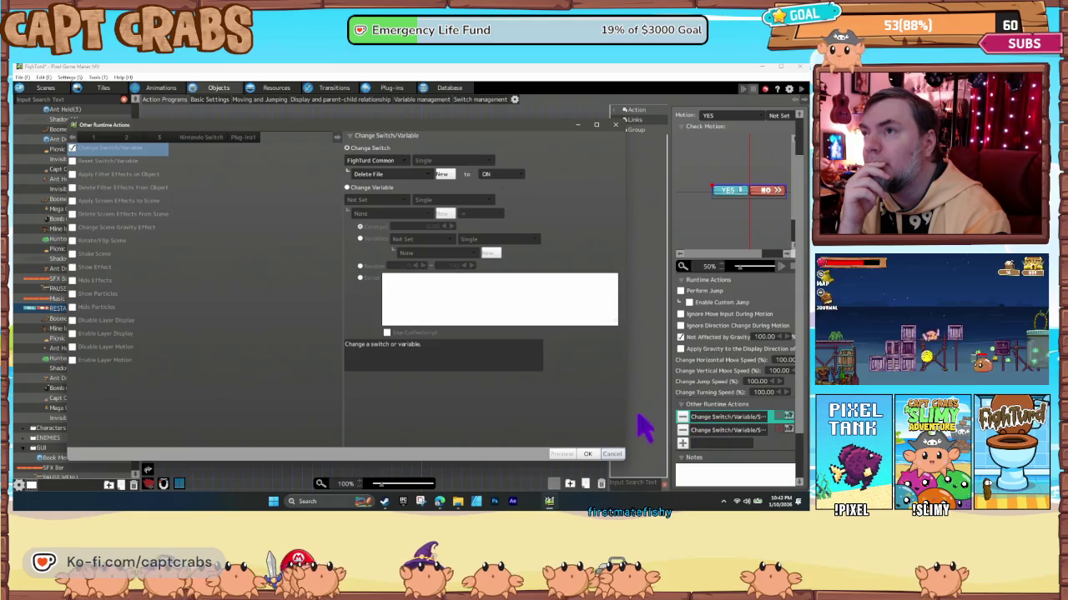
click(611, 455)
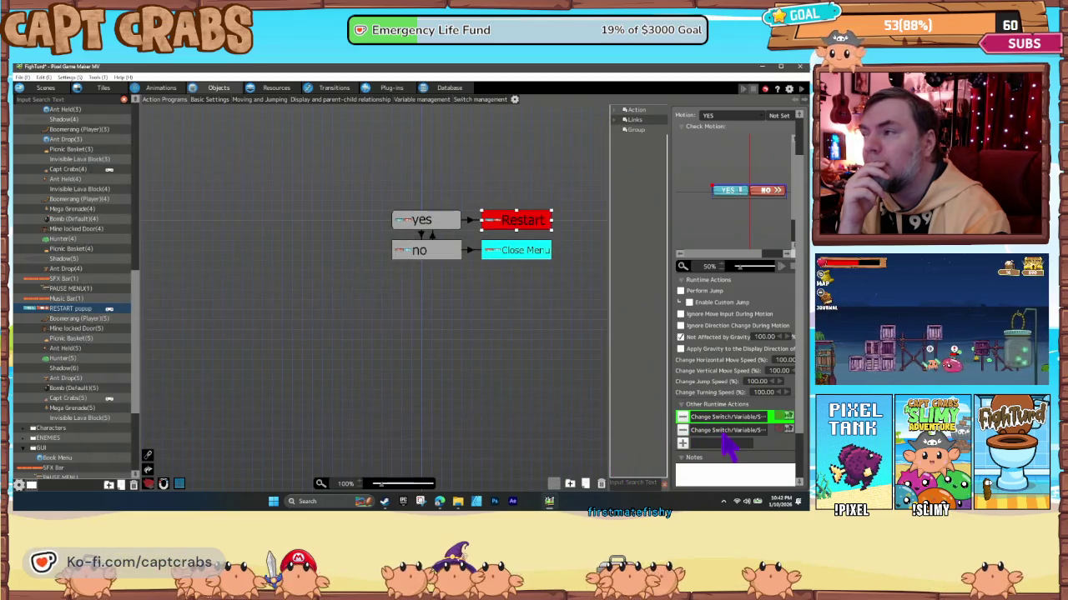
double_click(722, 431)
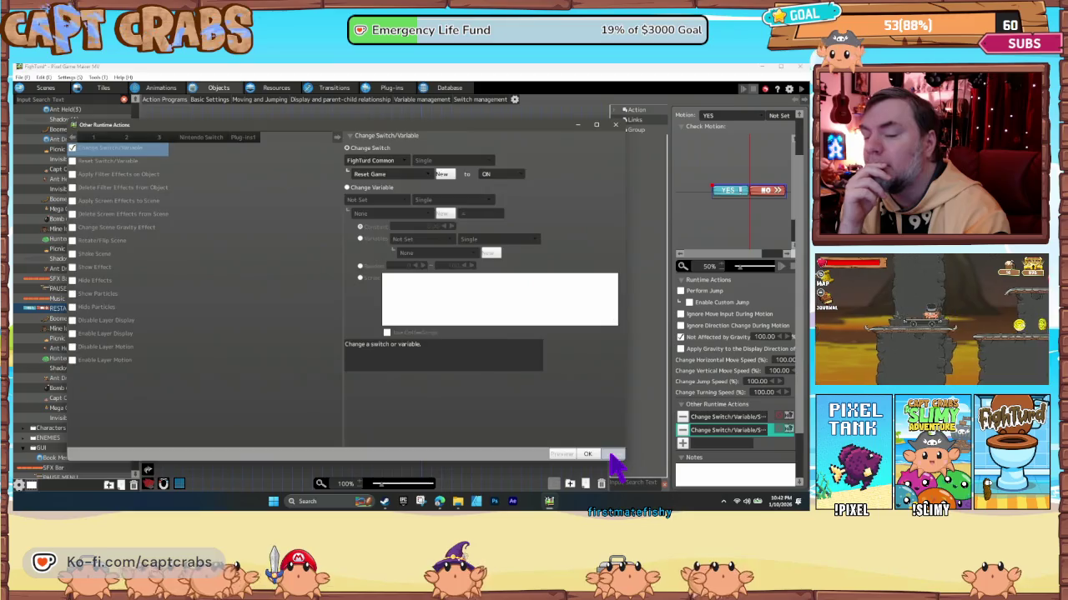
click(611, 456)
Inspect the 'no' choice state and the link between yes and no.
click(407, 318)
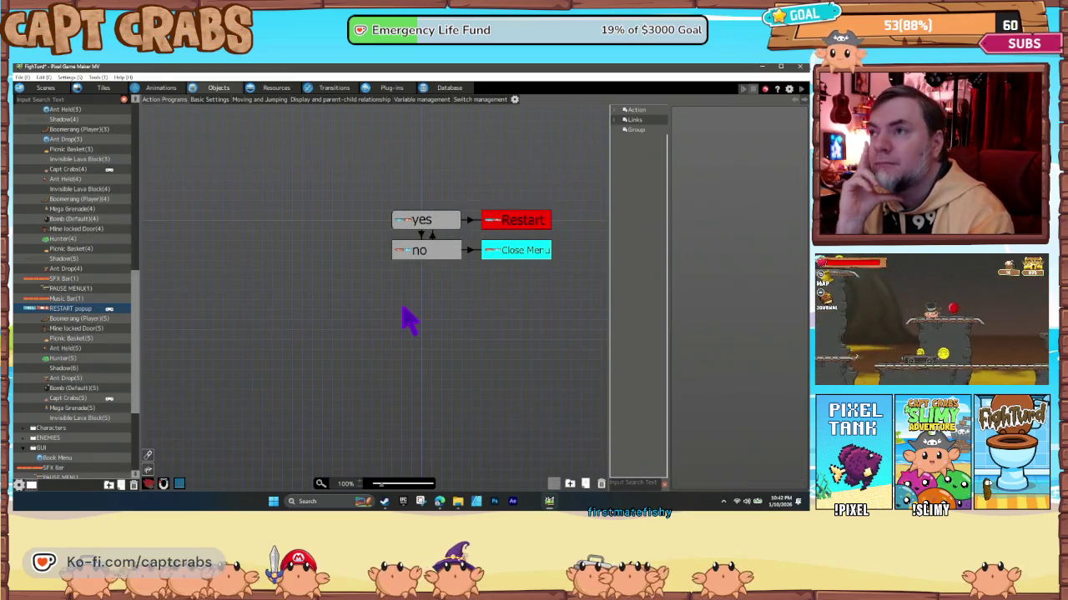
click(423, 253)
click(423, 237)
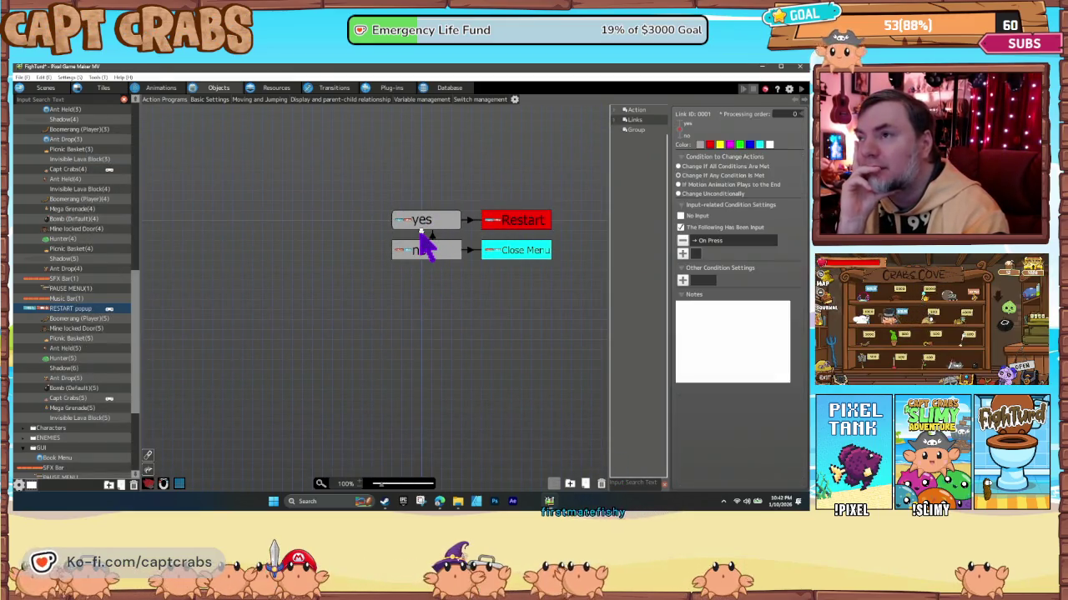
click(384, 284)
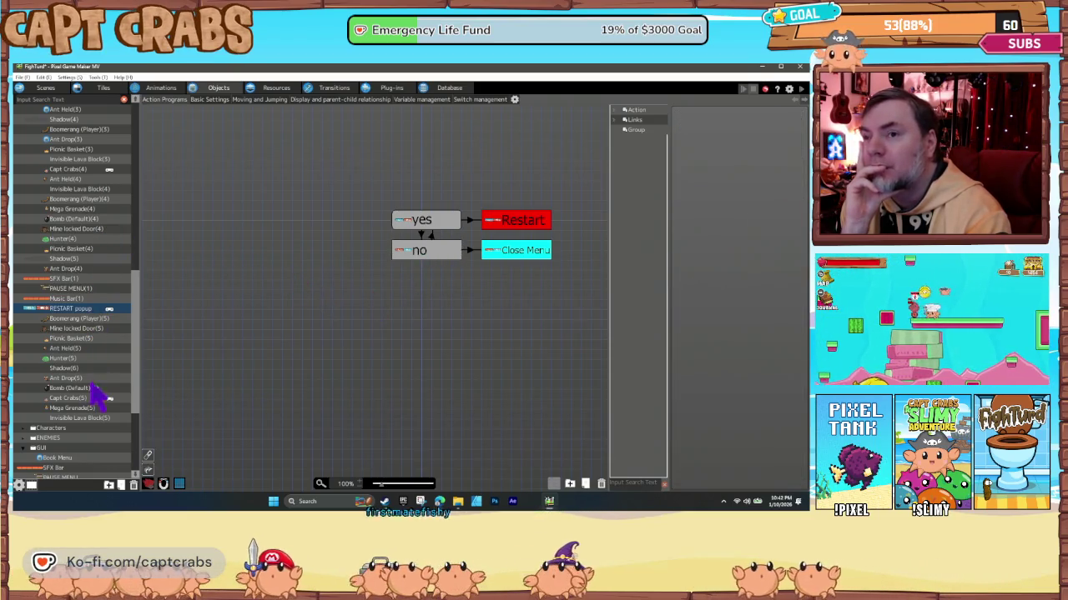
scroll(95, 393, down, 5)
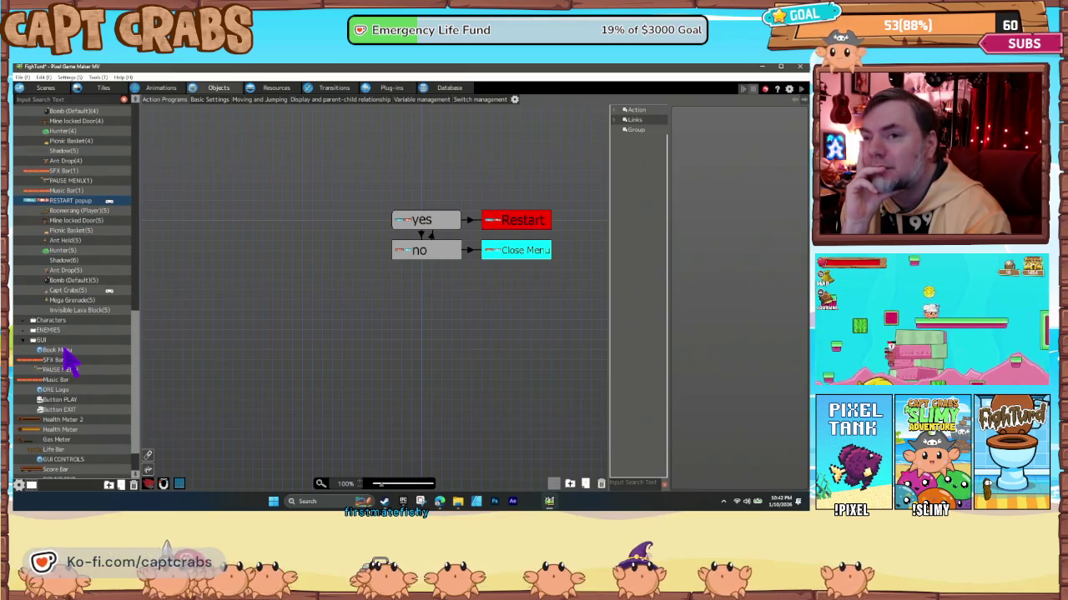
Open the Book Menu program and review the START-to-Load link and Load's screen actions.
click(59, 350)
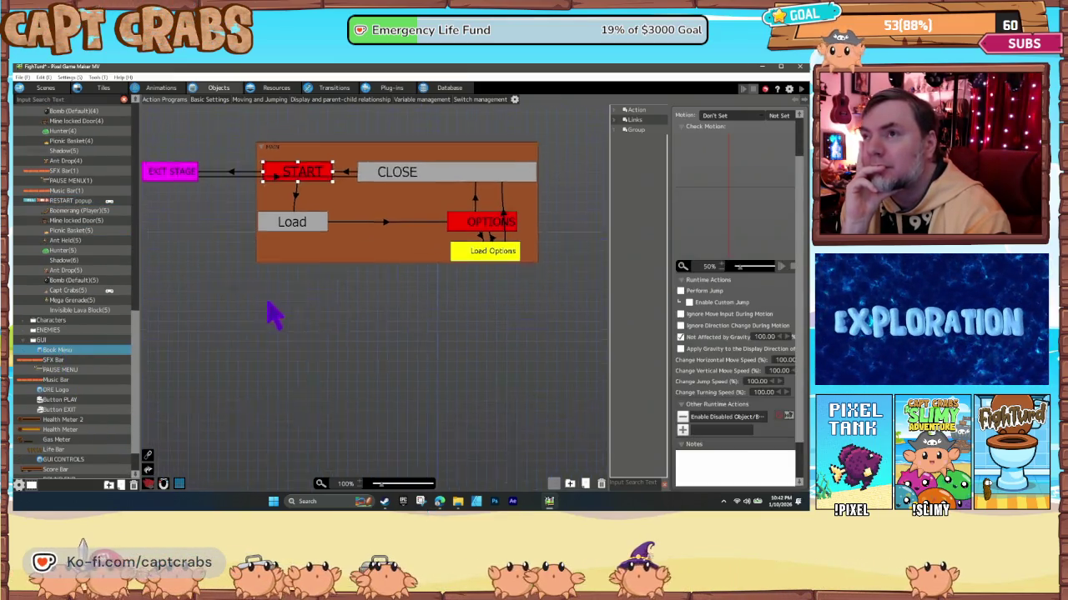
click(333, 262)
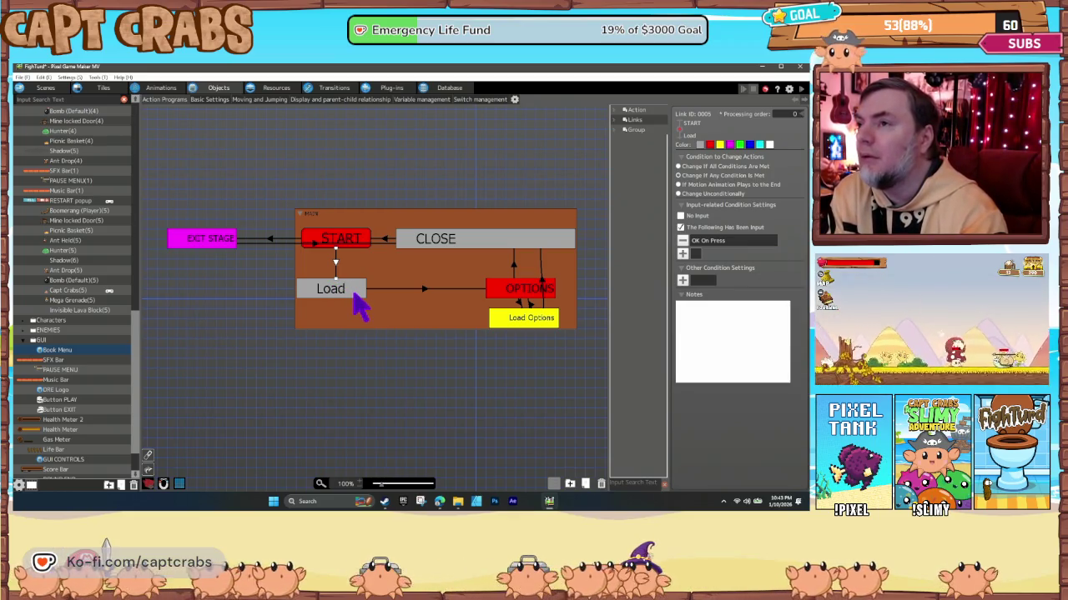
click(353, 293)
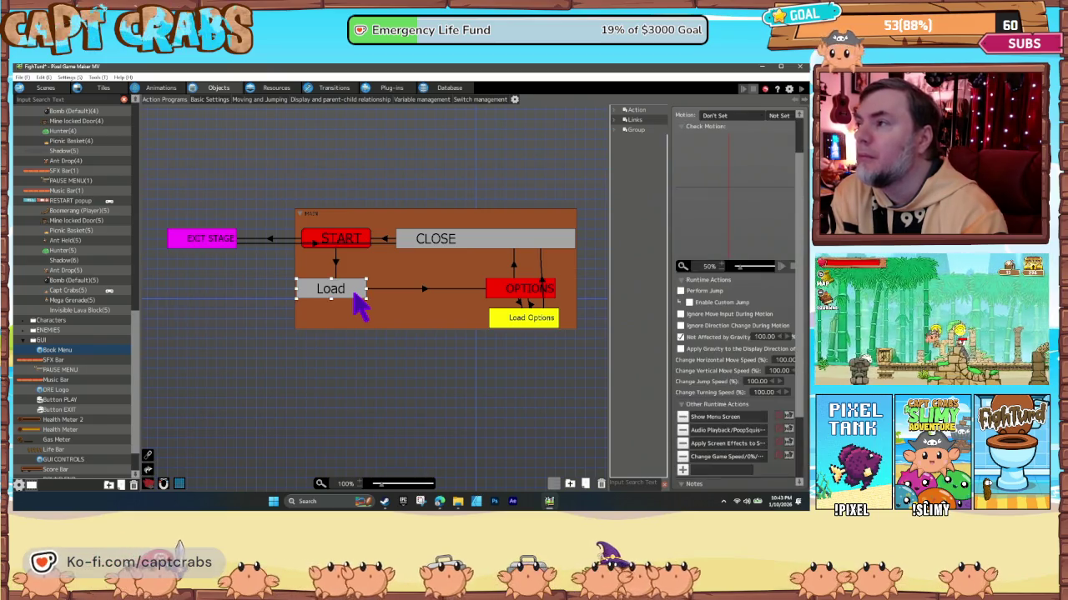
double_click(710, 419)
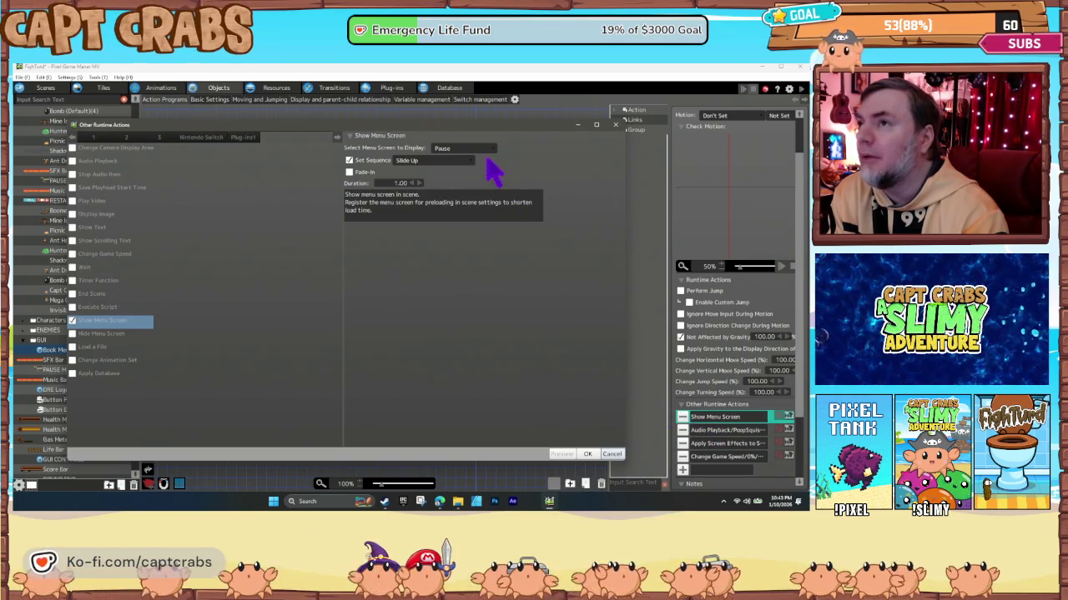
click(613, 455)
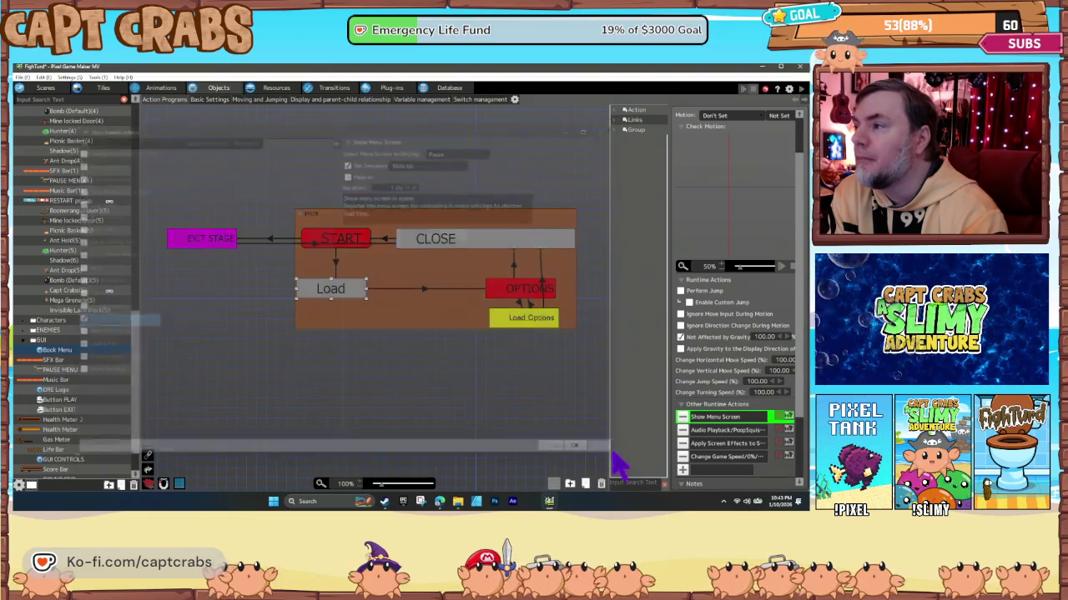
double_click(713, 445)
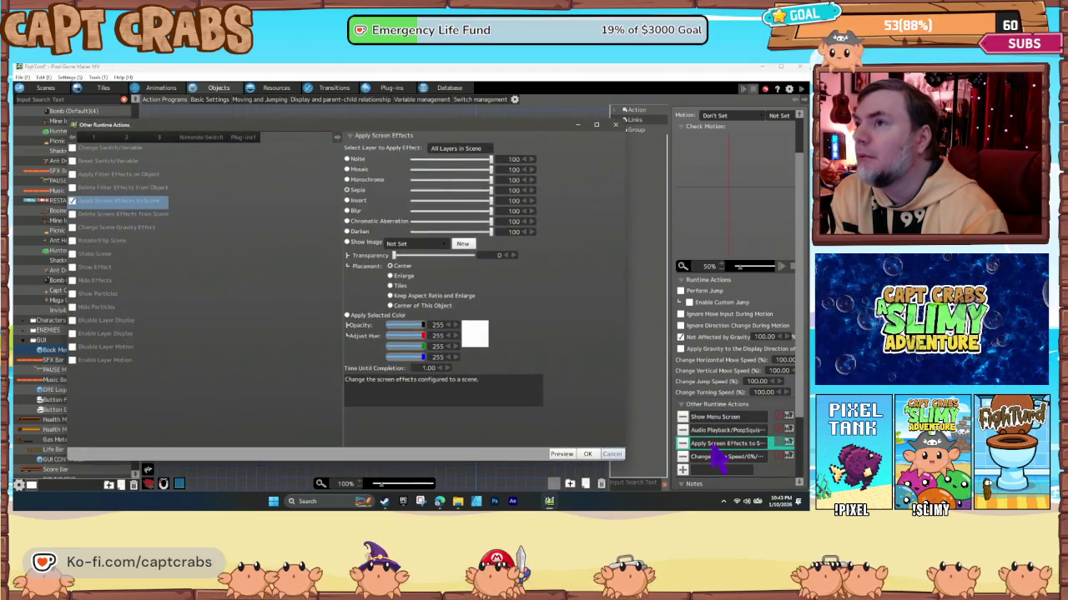
click(613, 455)
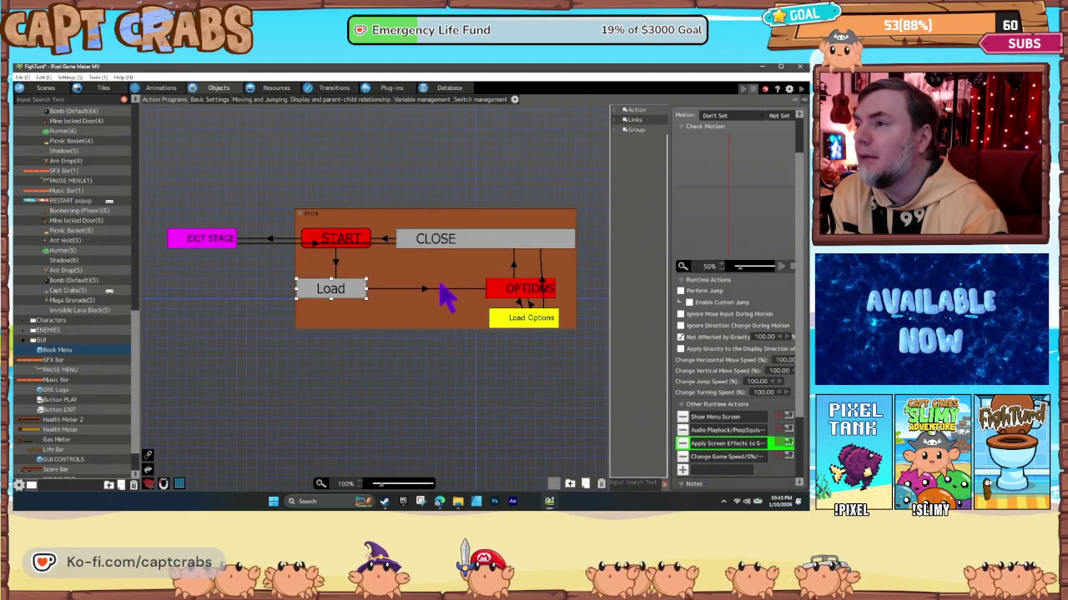
Inspect the OPTIONS state, MAIN group and links between OPTIONS, Load Options and CLOSE.
click(422, 290)
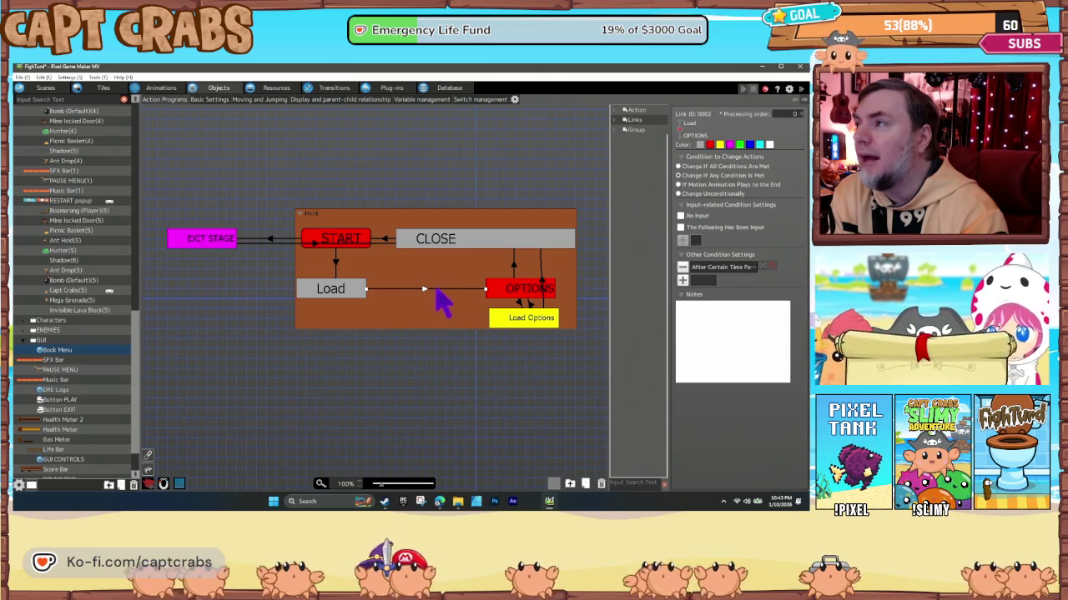
click(506, 292)
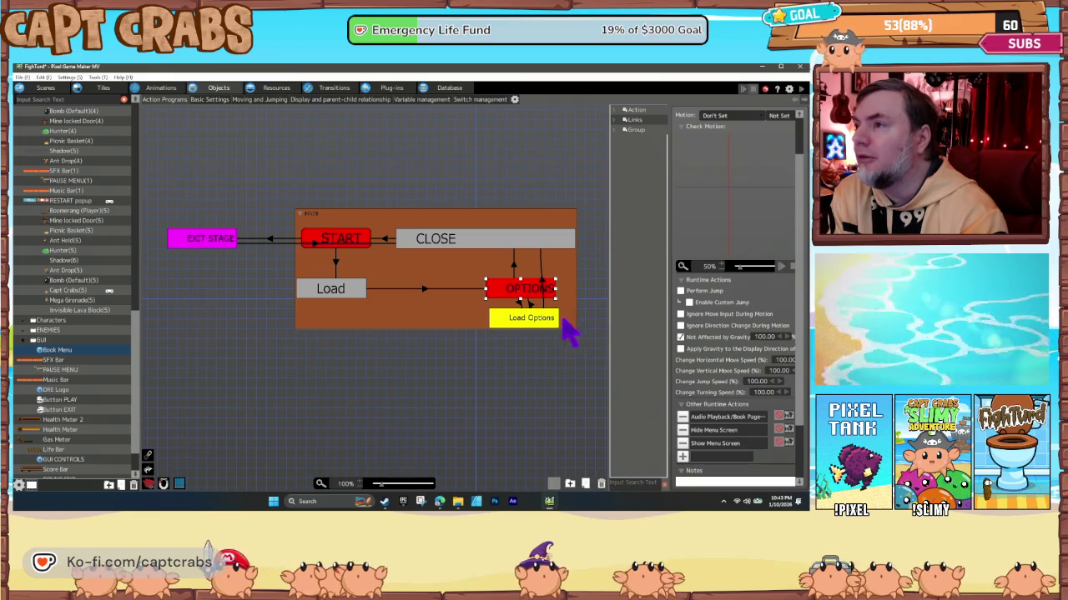
click(522, 312)
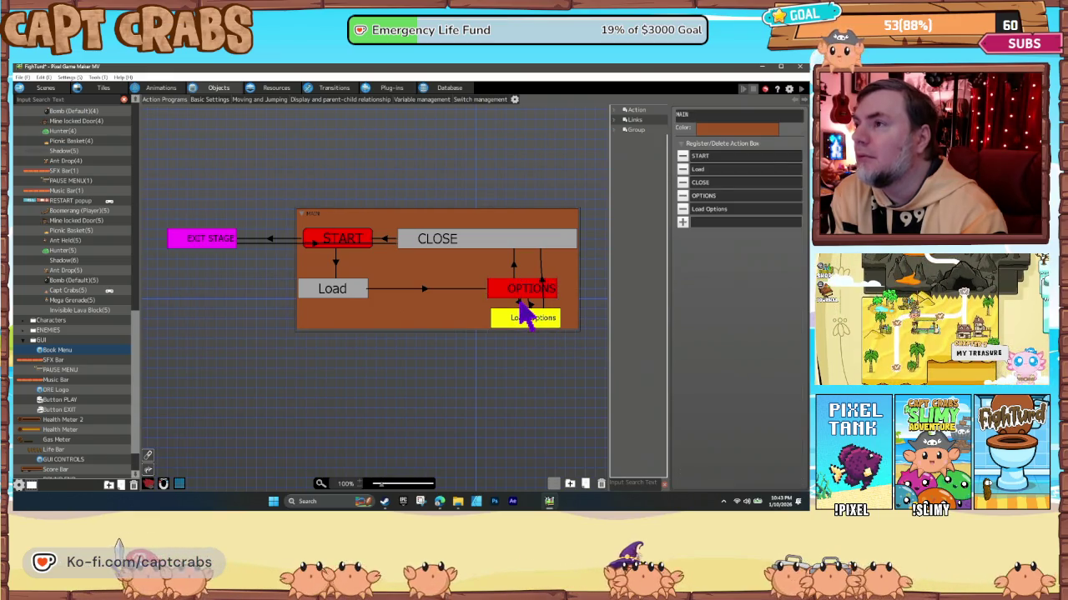
click(523, 293)
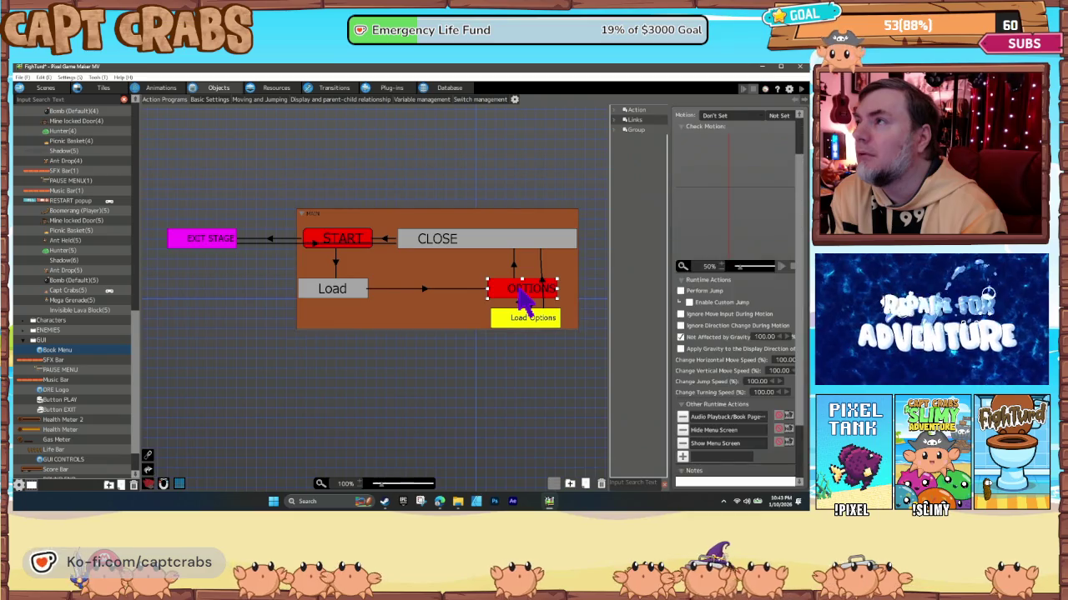
click(520, 300)
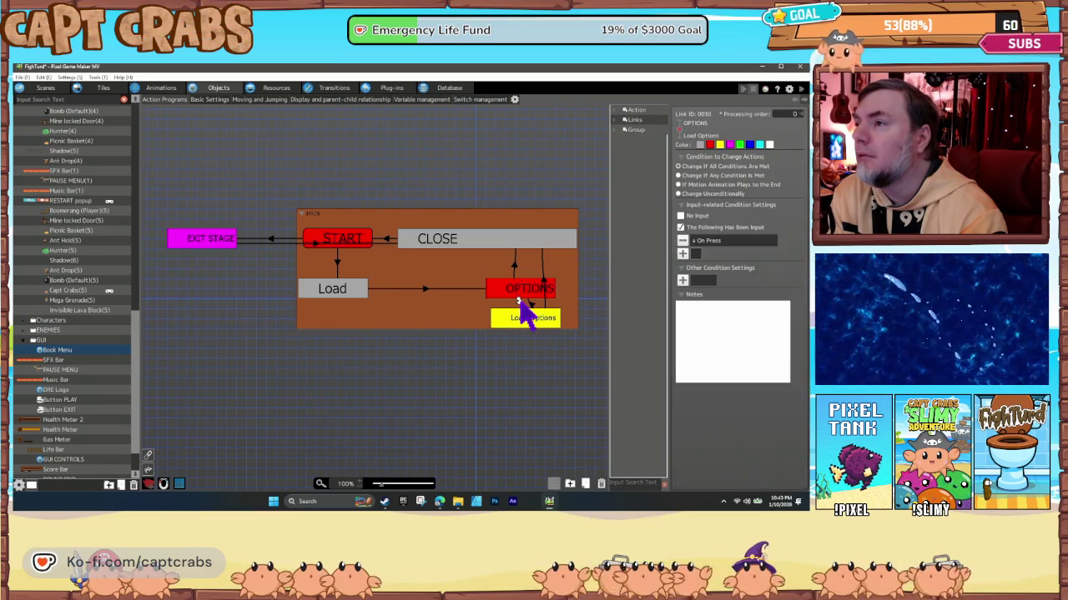
click(527, 325)
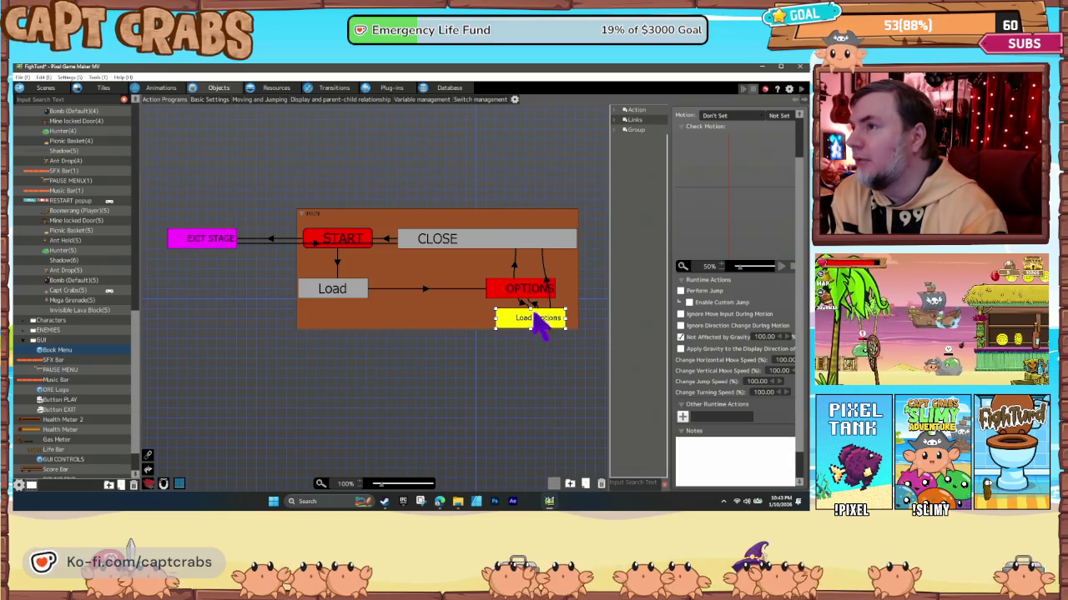
click(532, 303)
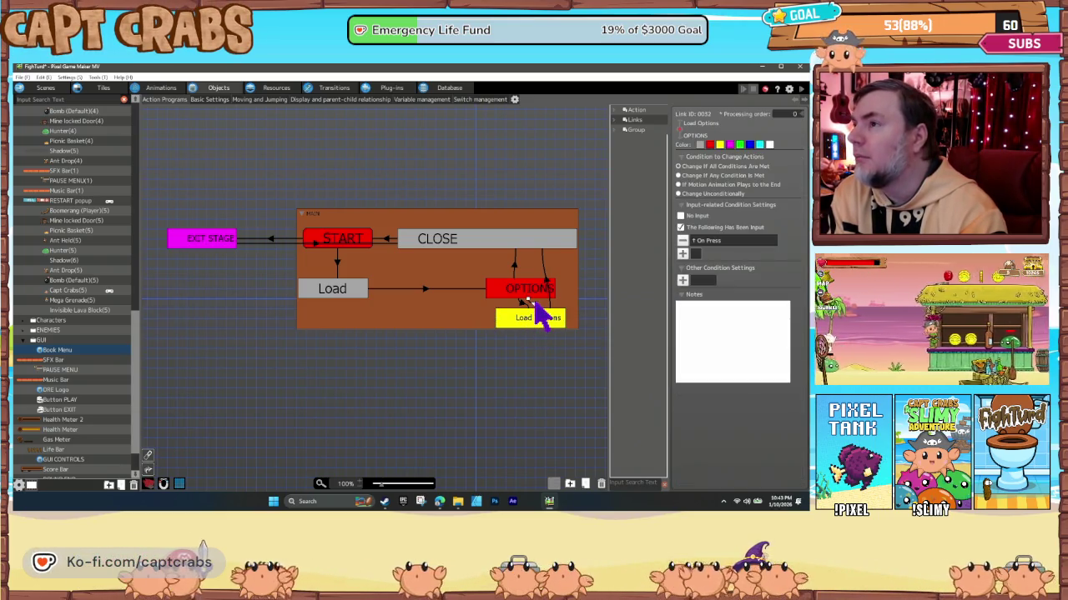
click(535, 297)
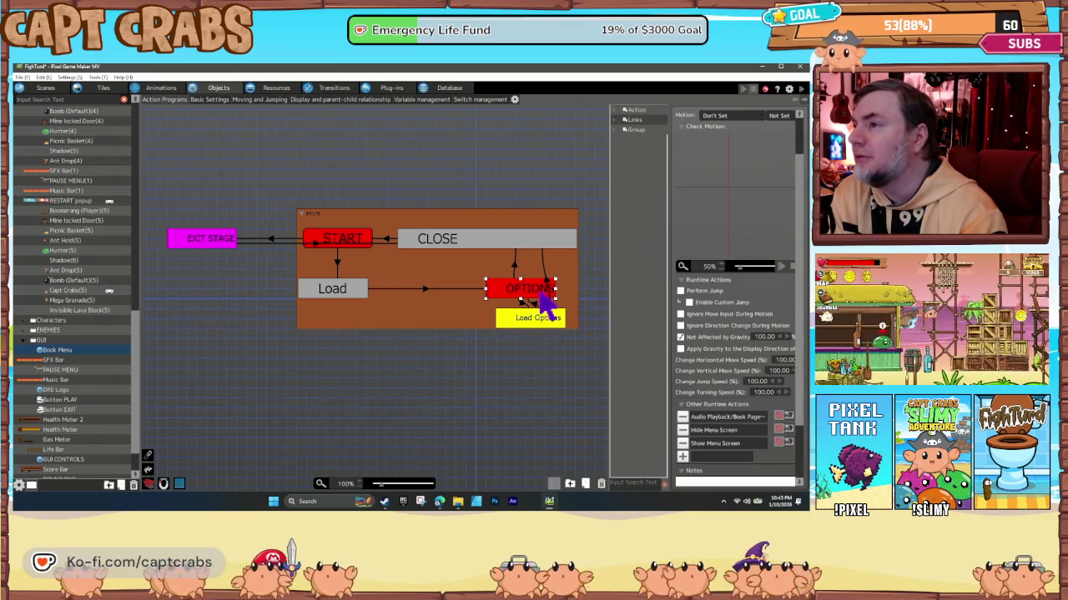
click(546, 283)
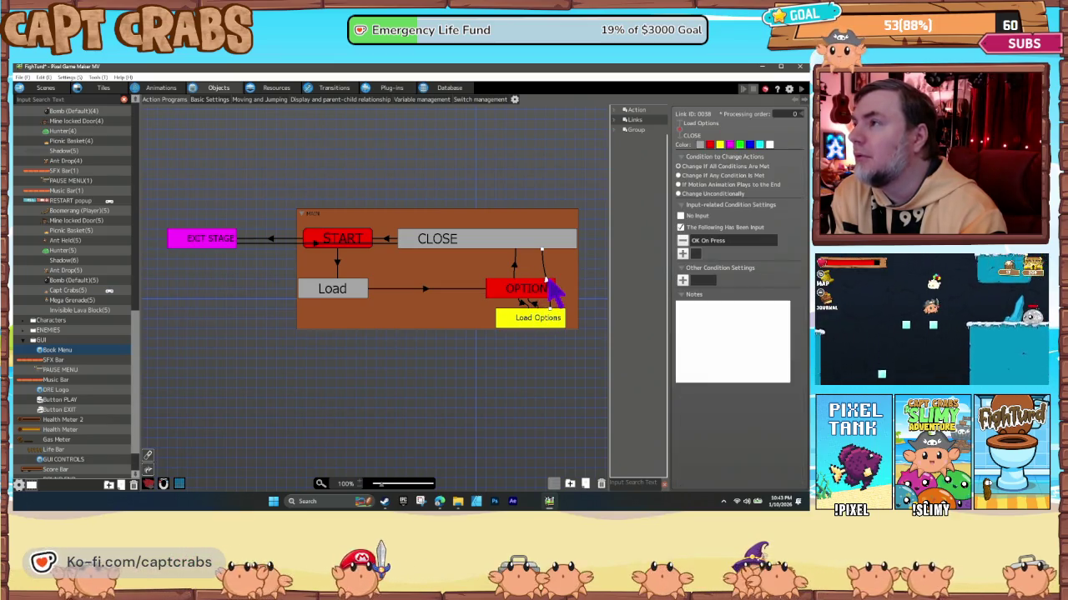
click(514, 268)
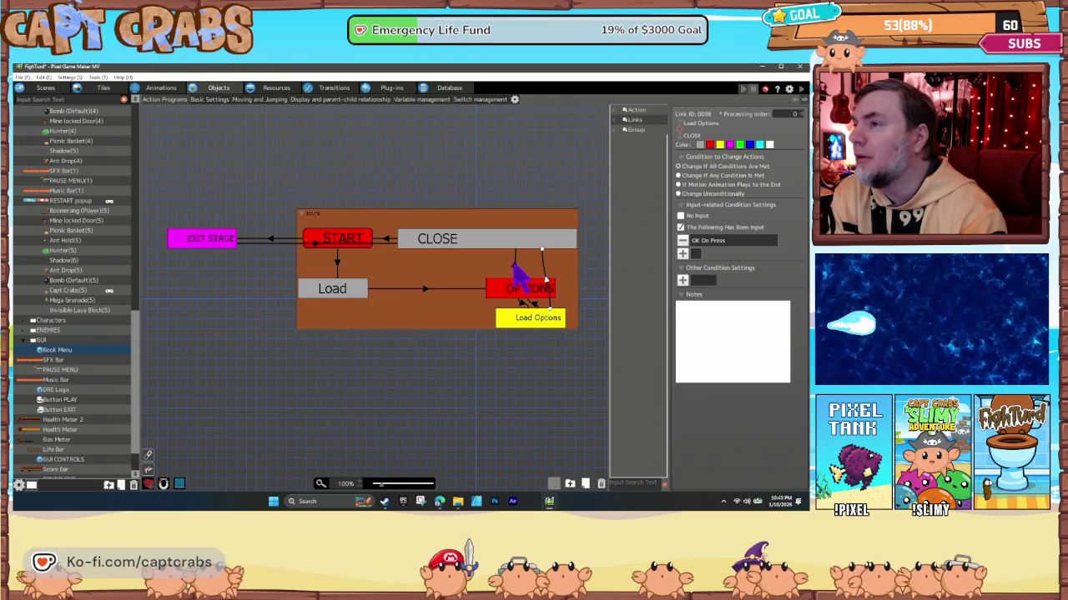
click(513, 297)
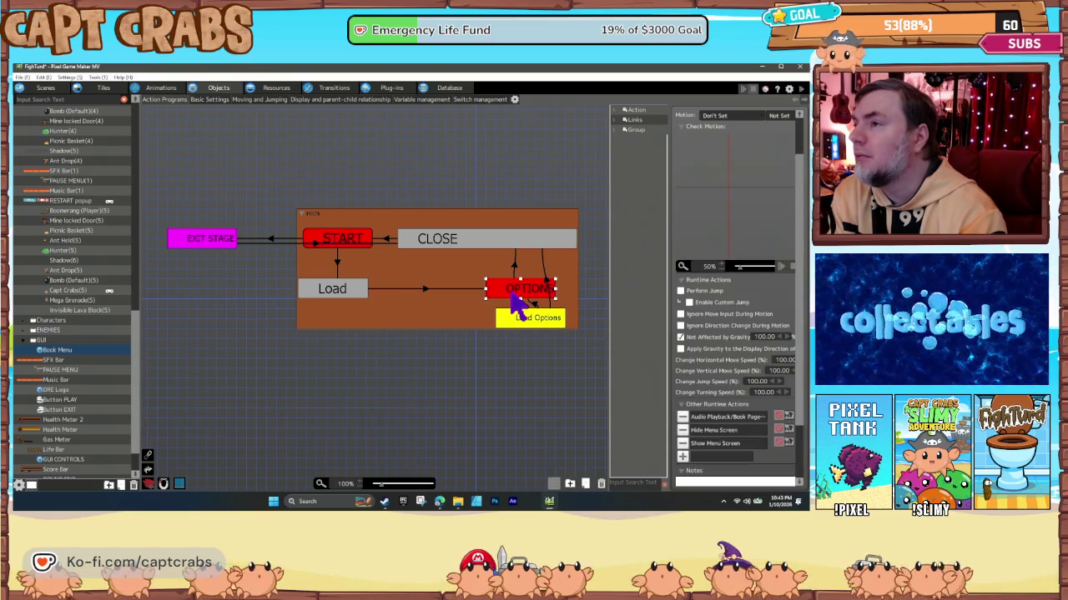
Nudge the Load Options box slightly left, then return to the PAUSE MENU program.
click(517, 321)
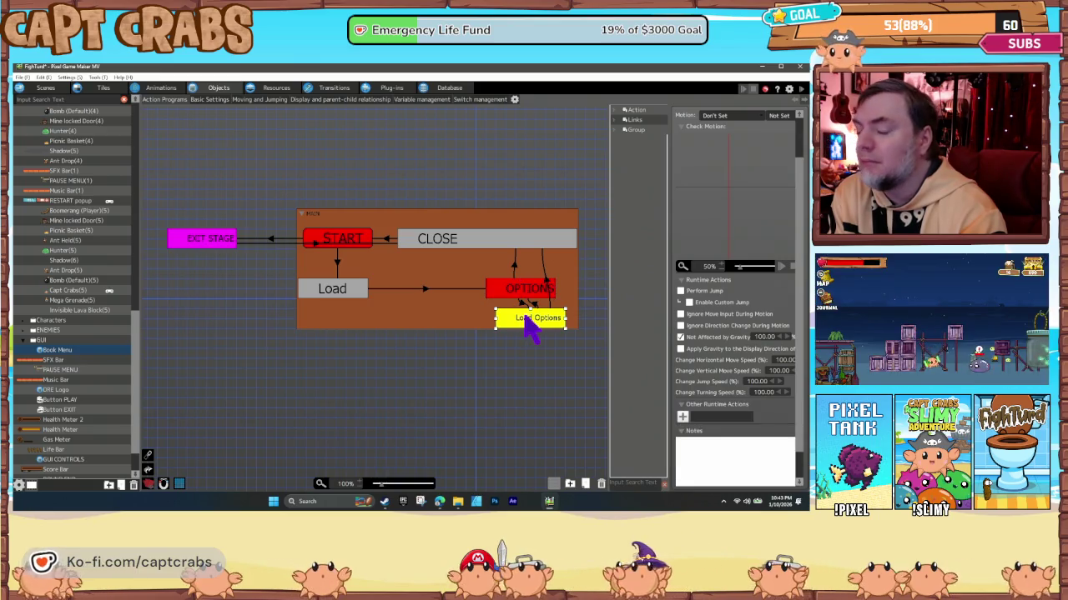
drag(525, 321, 509, 328)
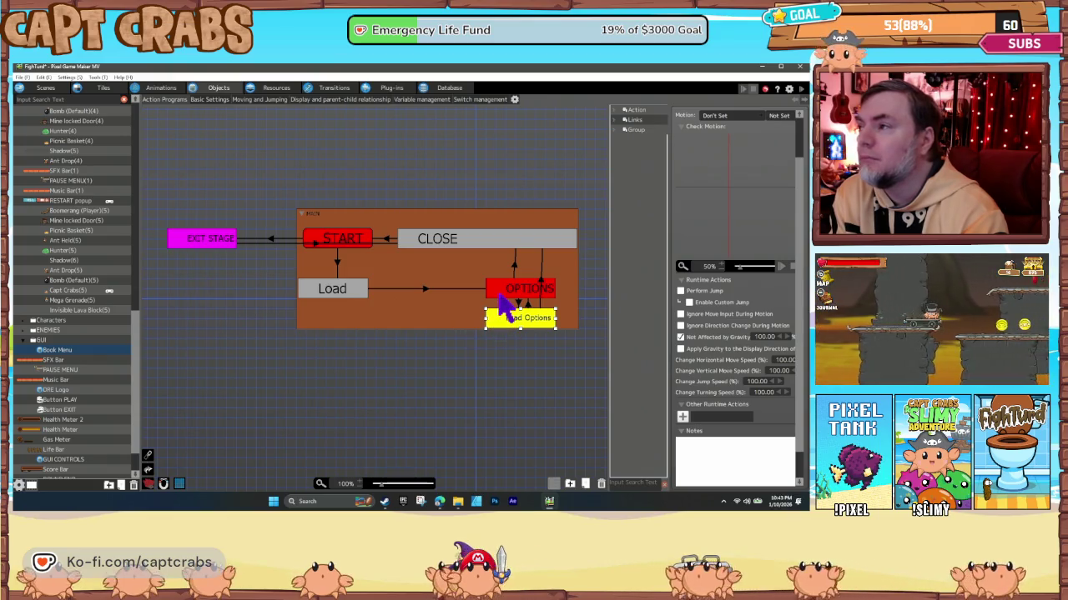
click(511, 299)
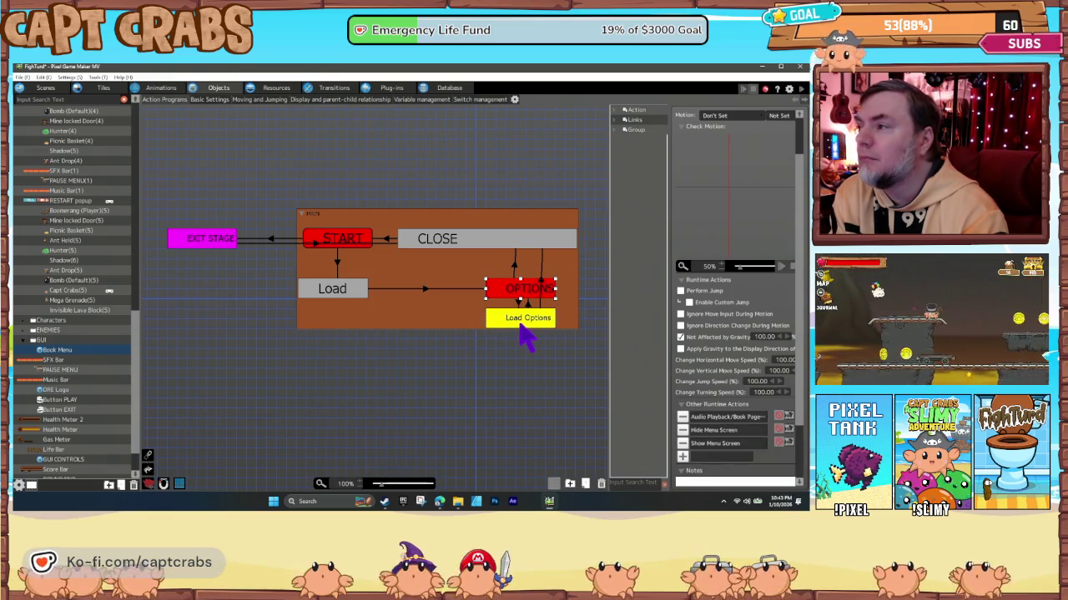
click(521, 325)
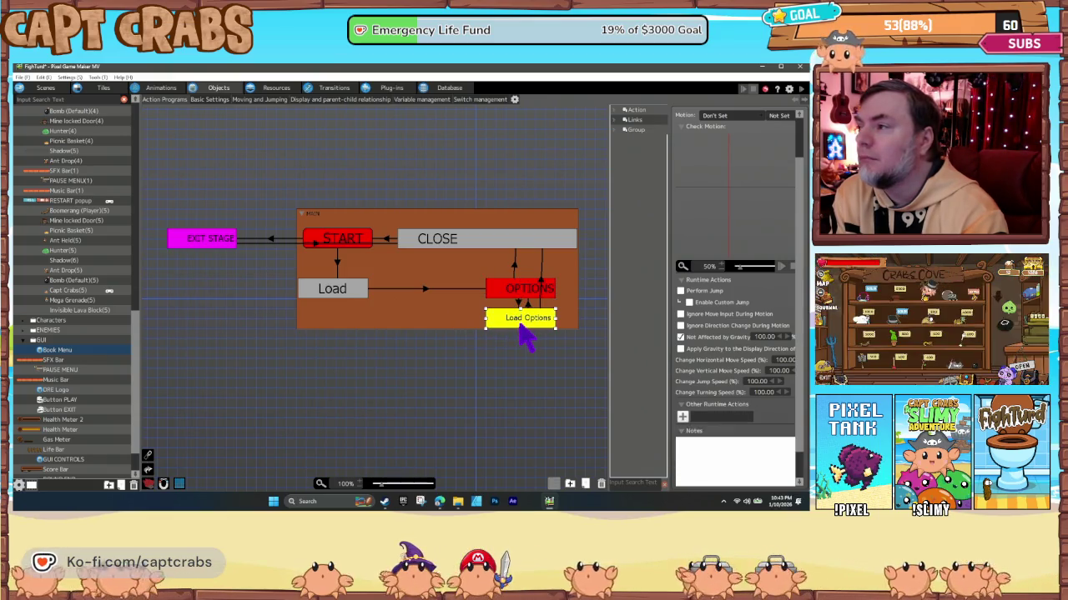
click(455, 326)
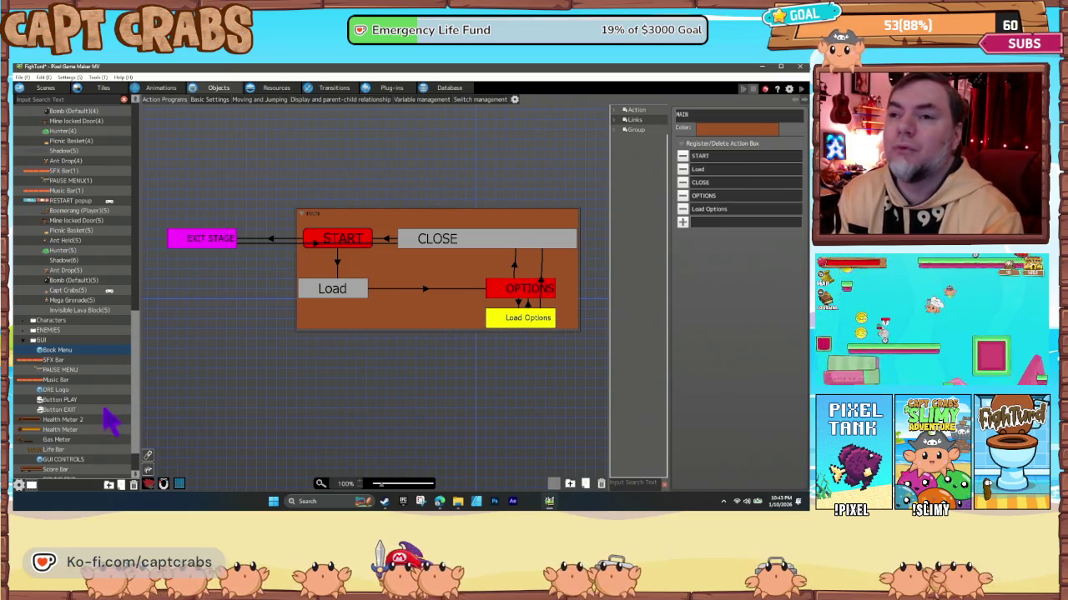
scroll(92, 392, down, 4)
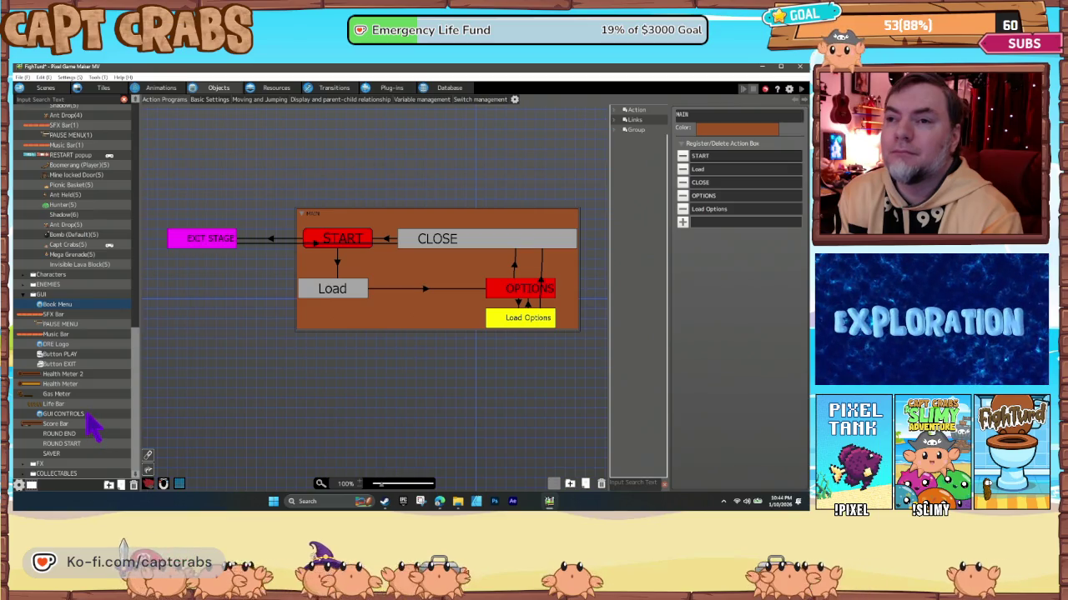
click(75, 323)
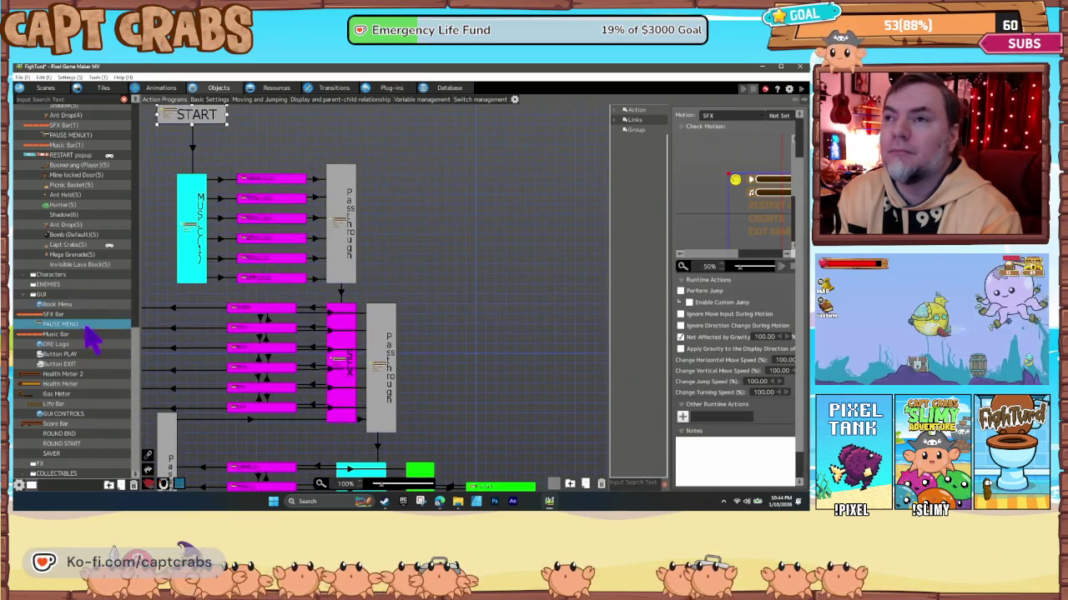
Review the MUSIC, switch-change and RESTART nodes of the pause flow, then launch a test play.
click(191, 249)
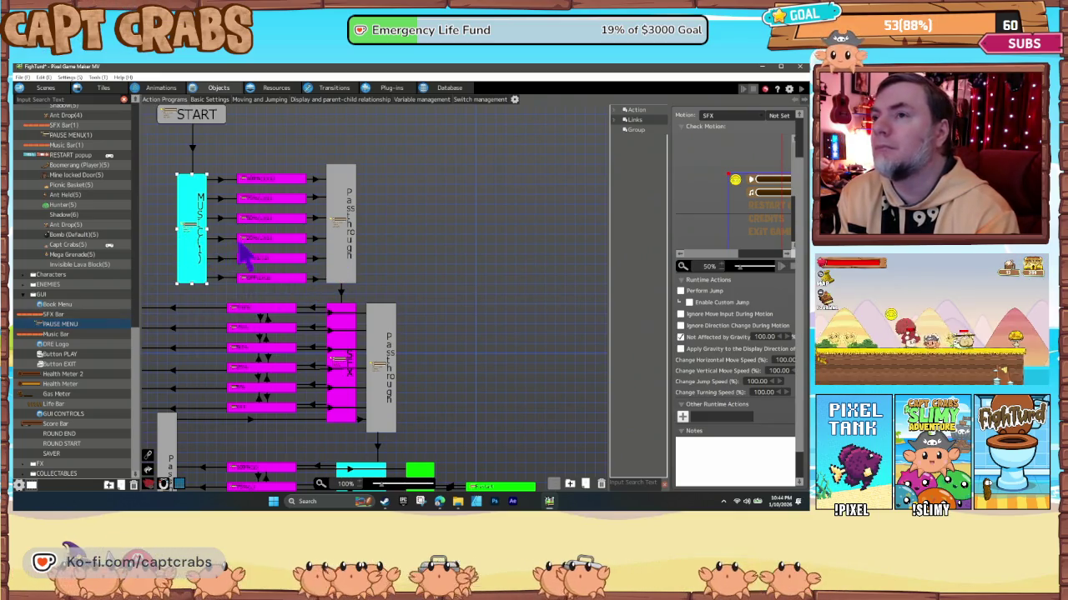
click(255, 218)
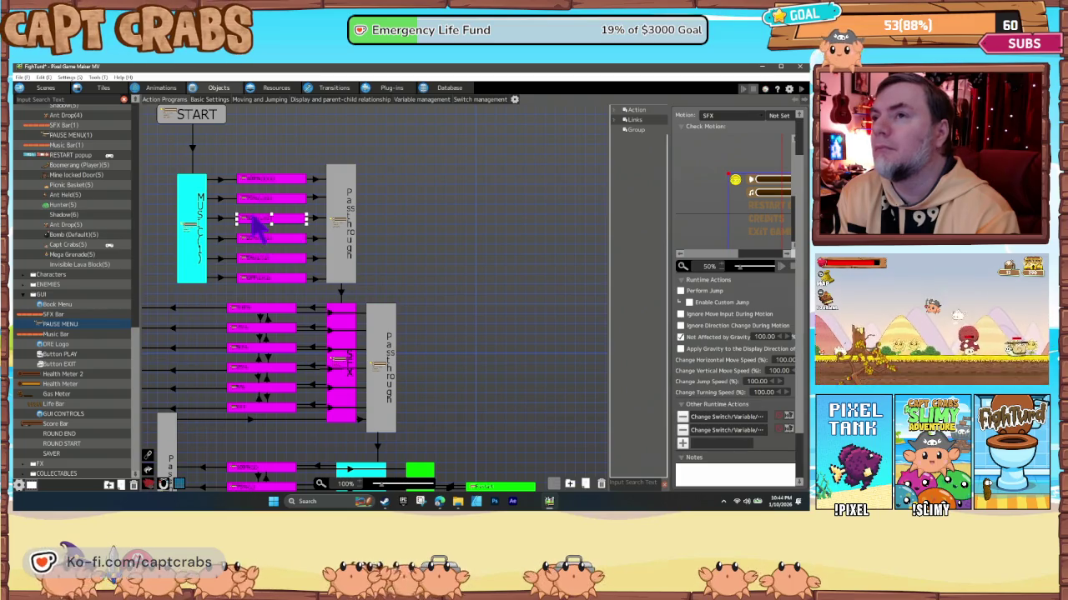
click(342, 202)
drag(244, 314, 312, 315)
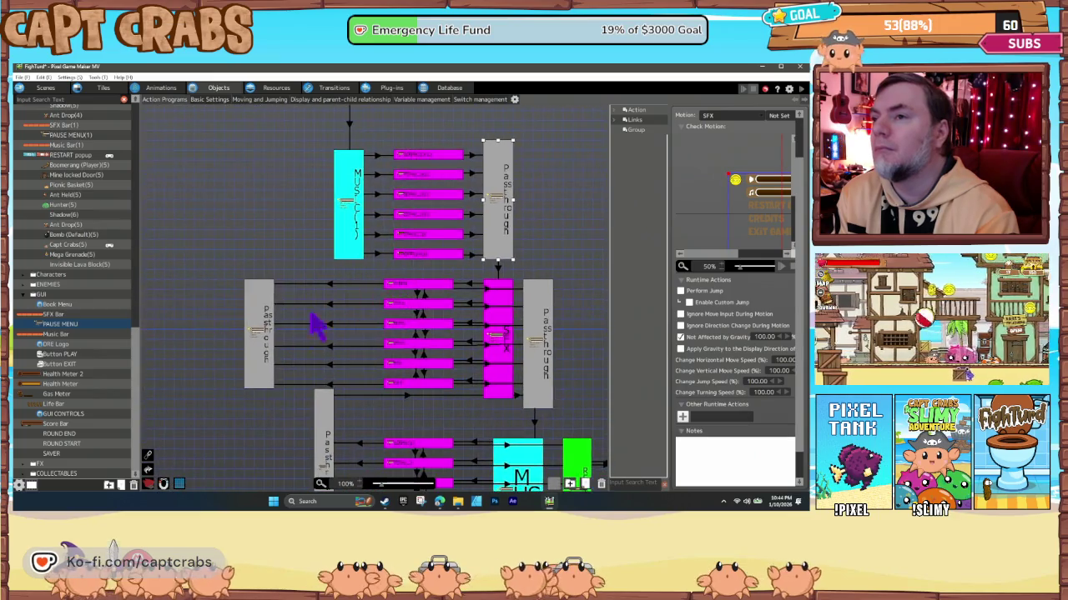
click(500, 361)
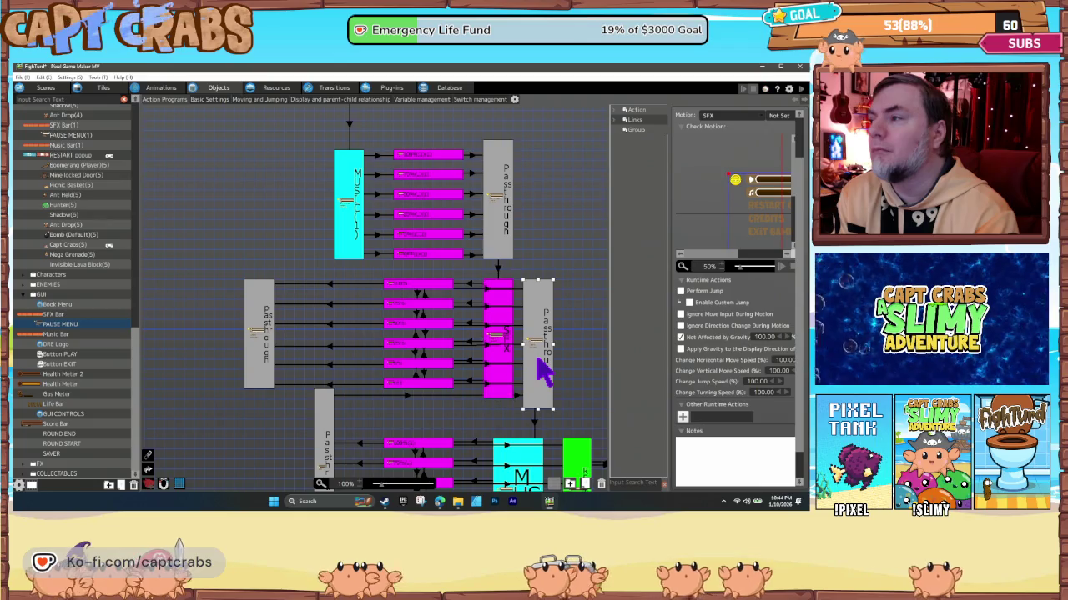
drag(542, 371, 421, 313)
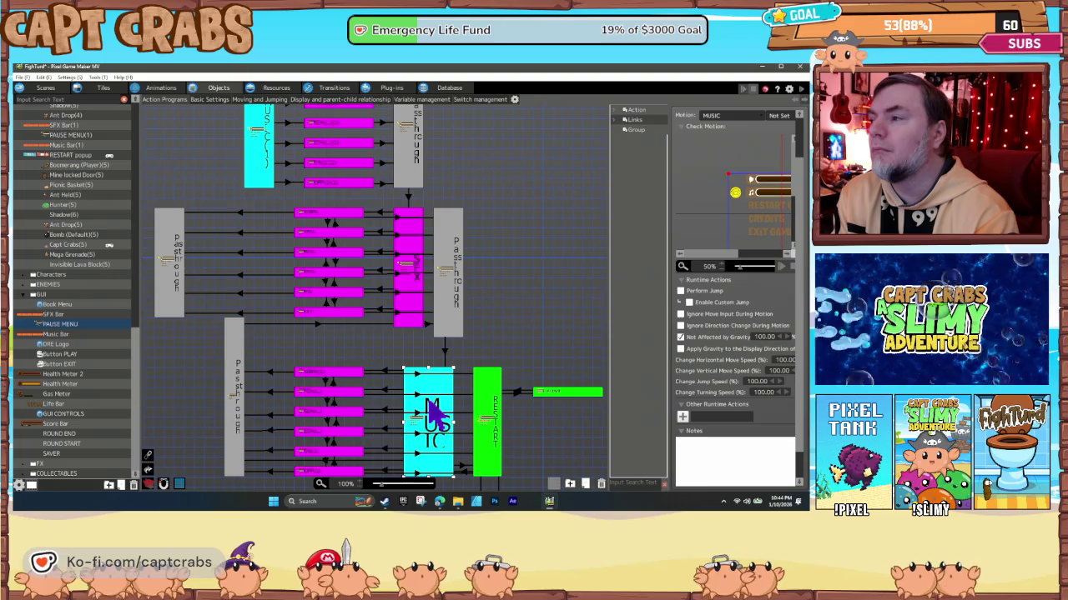
click(492, 417)
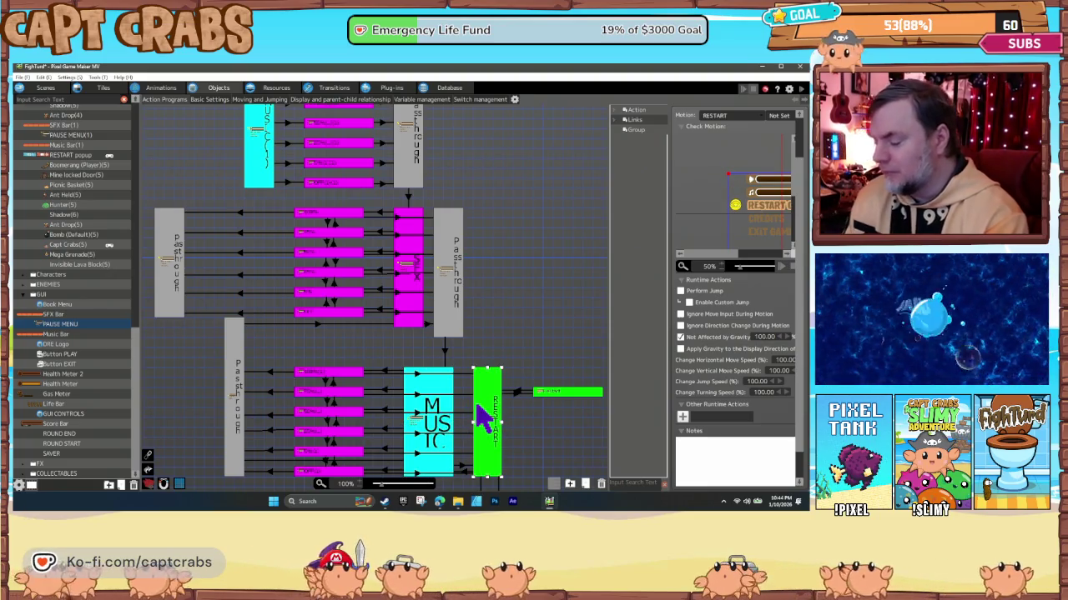
double_click(477, 406)
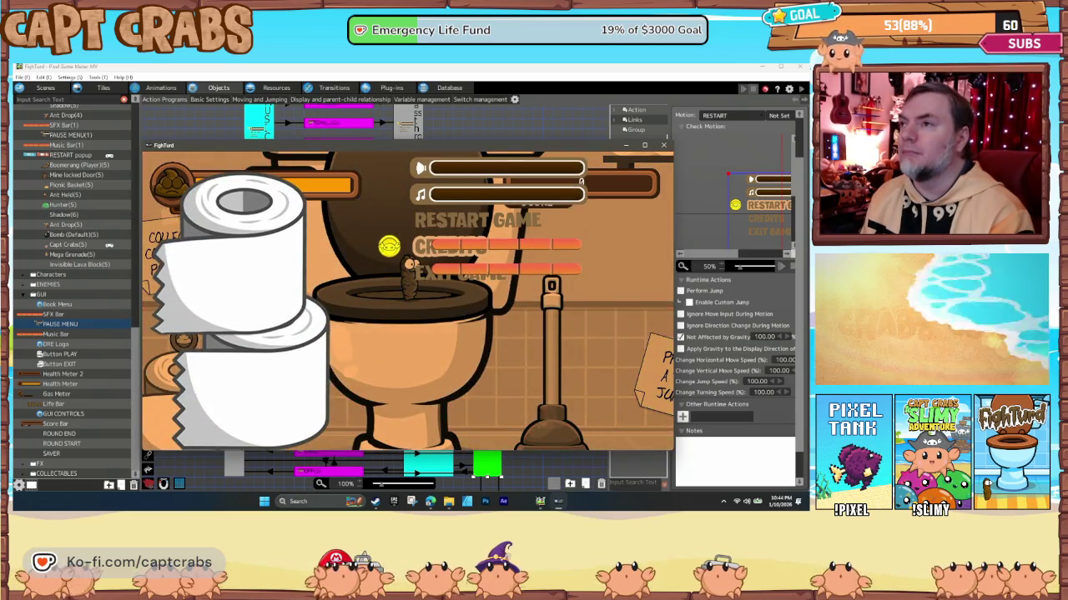
Cycle through the test run's pause menu options and choose Exit Game.
key(Down)
key(Up)
key(Up)
key(Up)
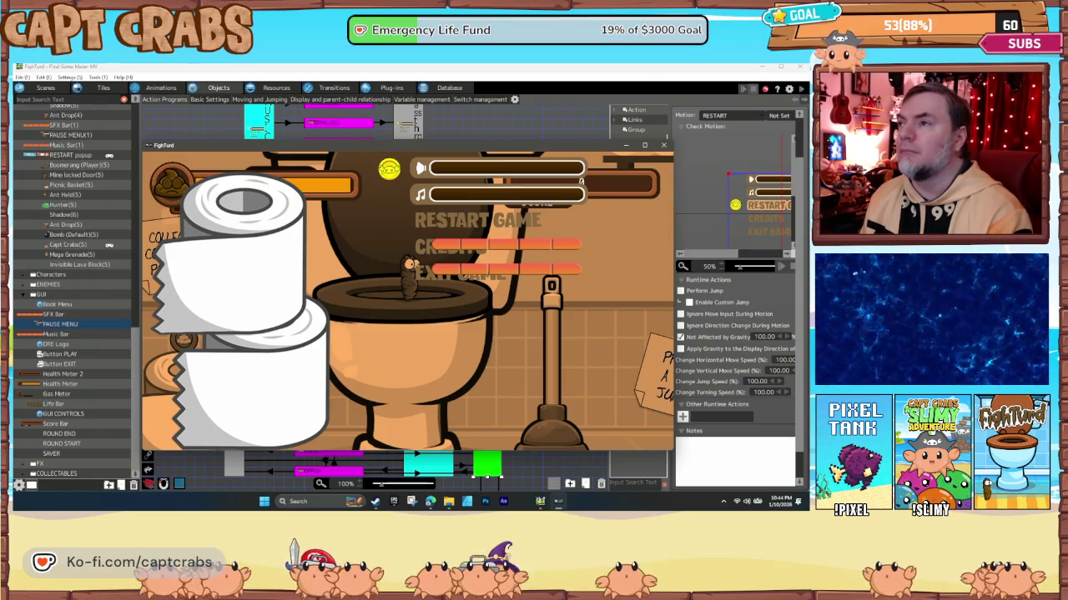
key(Down)
key(Down)
key(Down)
key(Up)
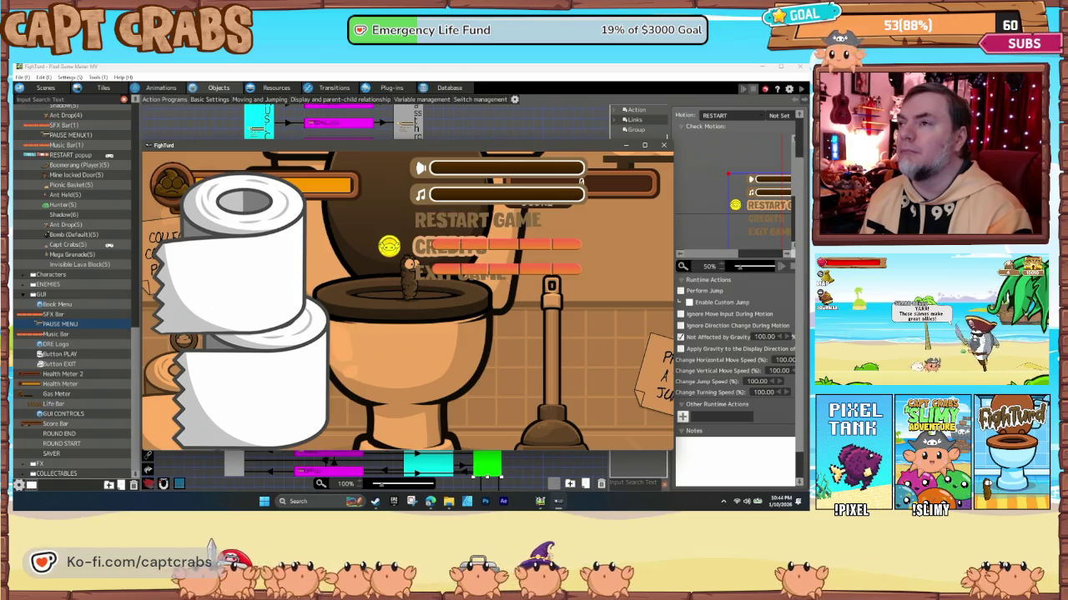
key(Down)
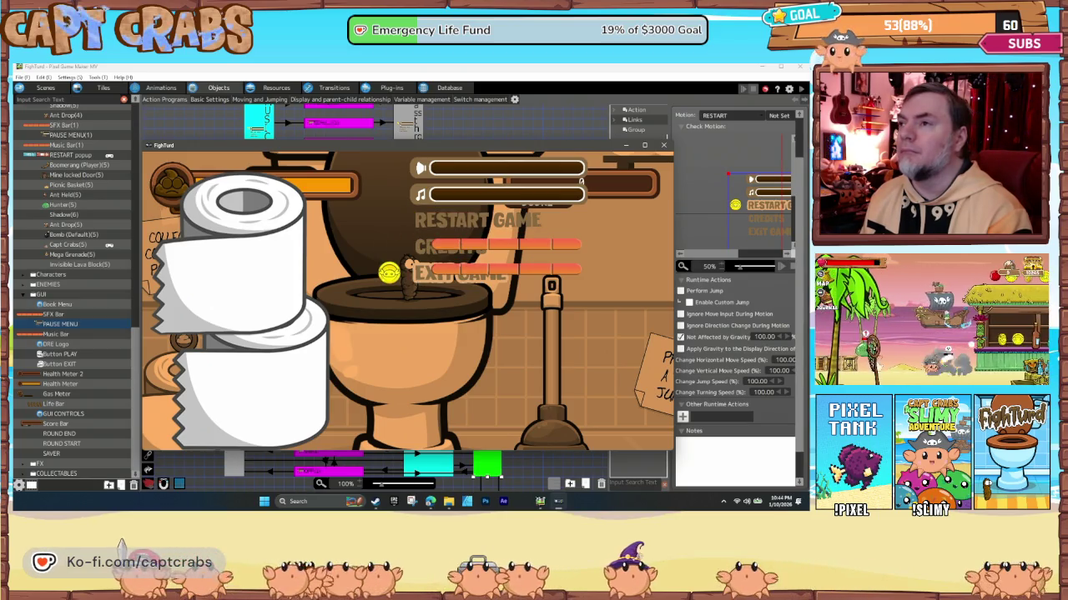
key(Return)
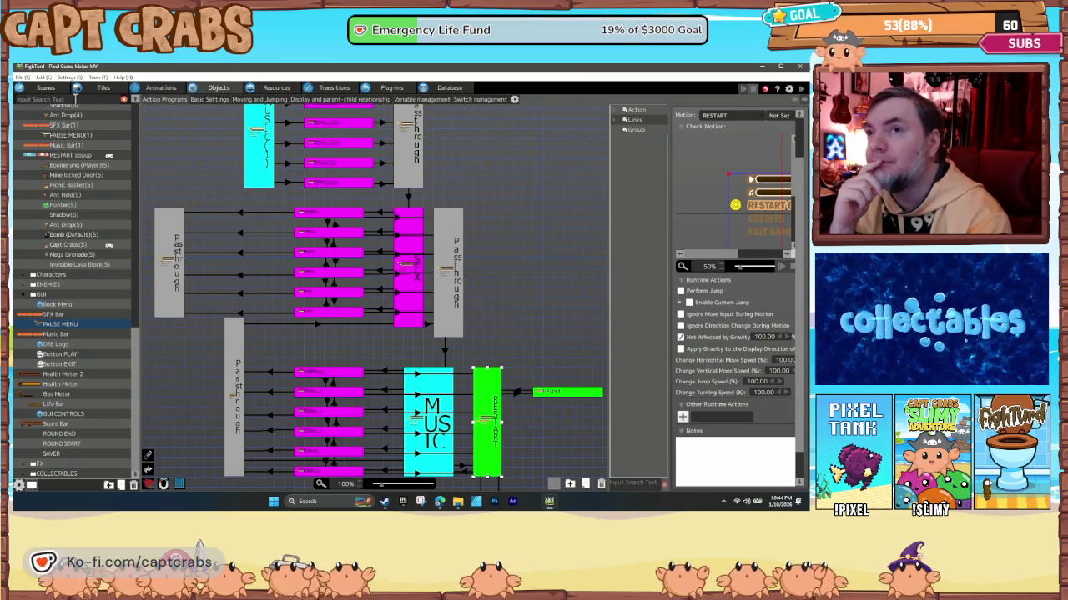
Return to the pause menu scene, save the project with Ctrl+S and close the editor.
click(49, 88)
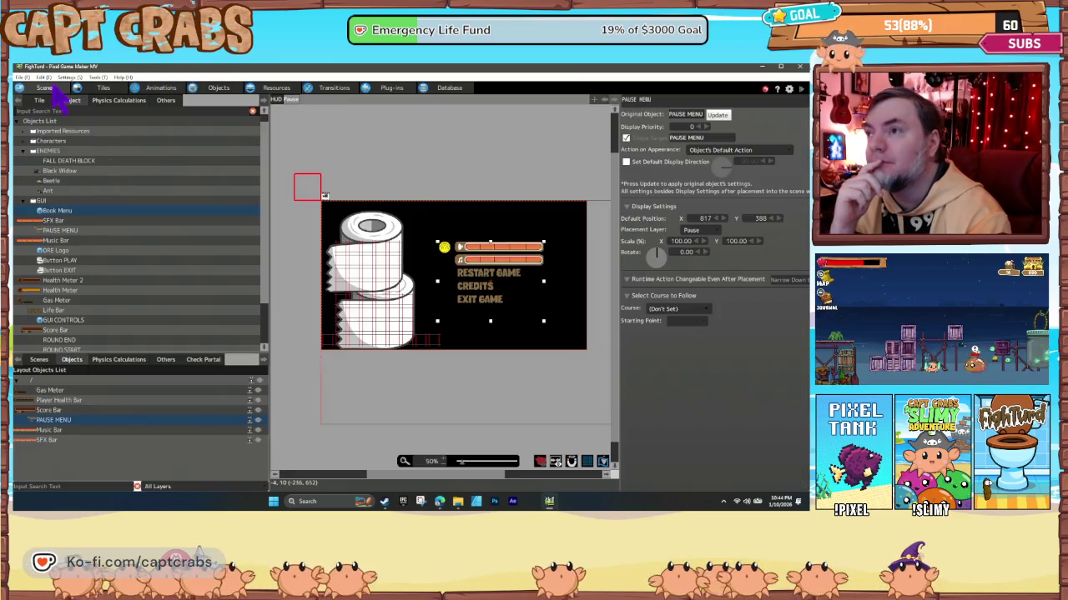
mouse_move(478, 302)
mouse_down()
mouse_move(498, 314)
mouse_move(481, 341)
mouse_move(395, 319)
mouse_move(478, 301)
mouse_up()
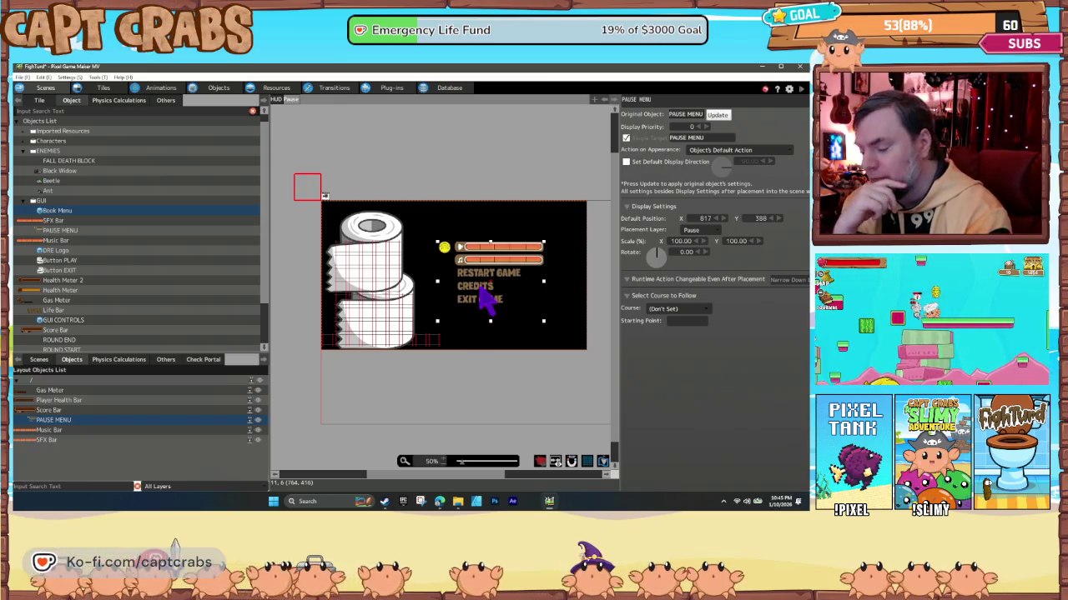
key(ctrl+s)
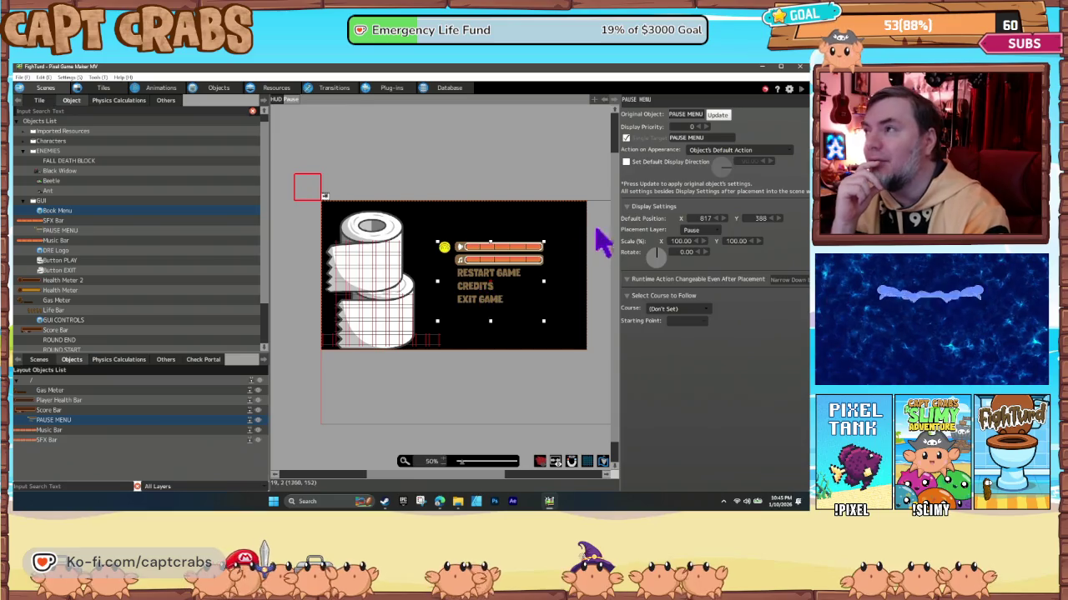
click(800, 69)
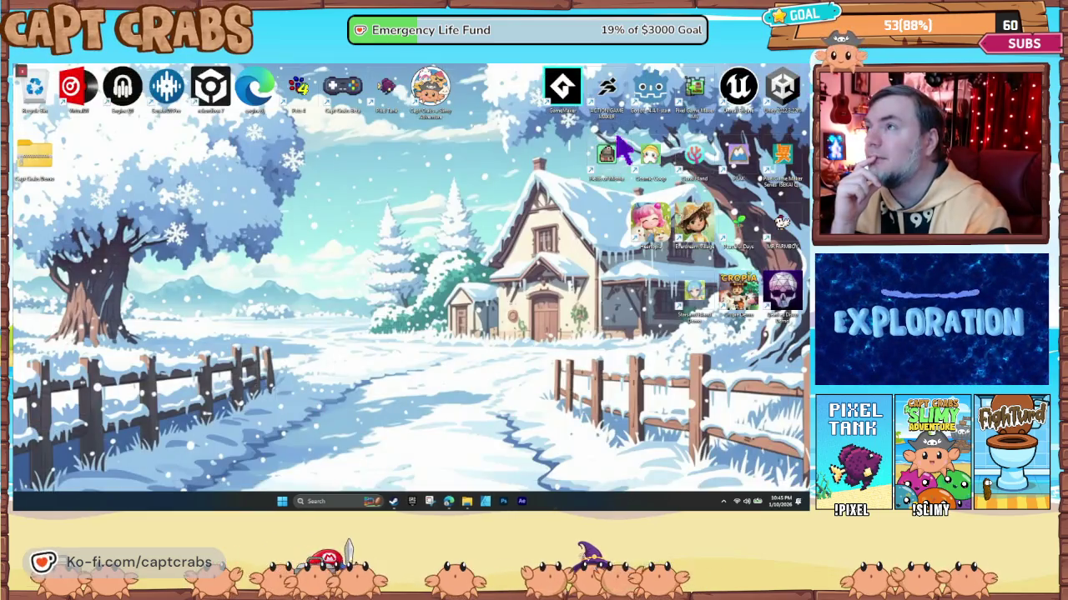
Relaunch Pixel Game Maker MV and open the Capt Crabs a Slimy Adventure 2025-12-20 Build.
double_click(697, 93)
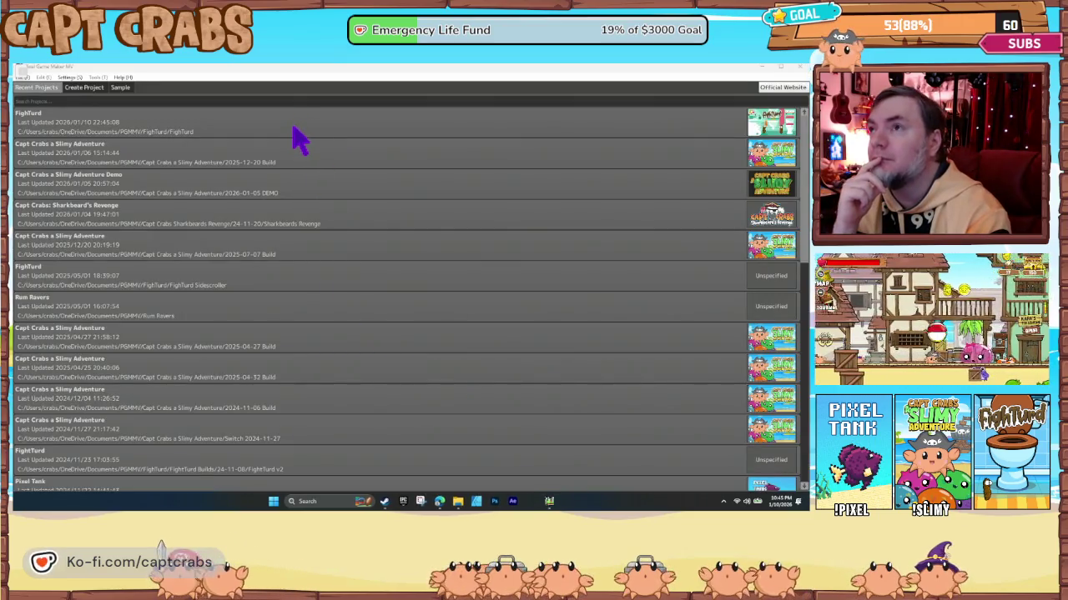
double_click(306, 156)
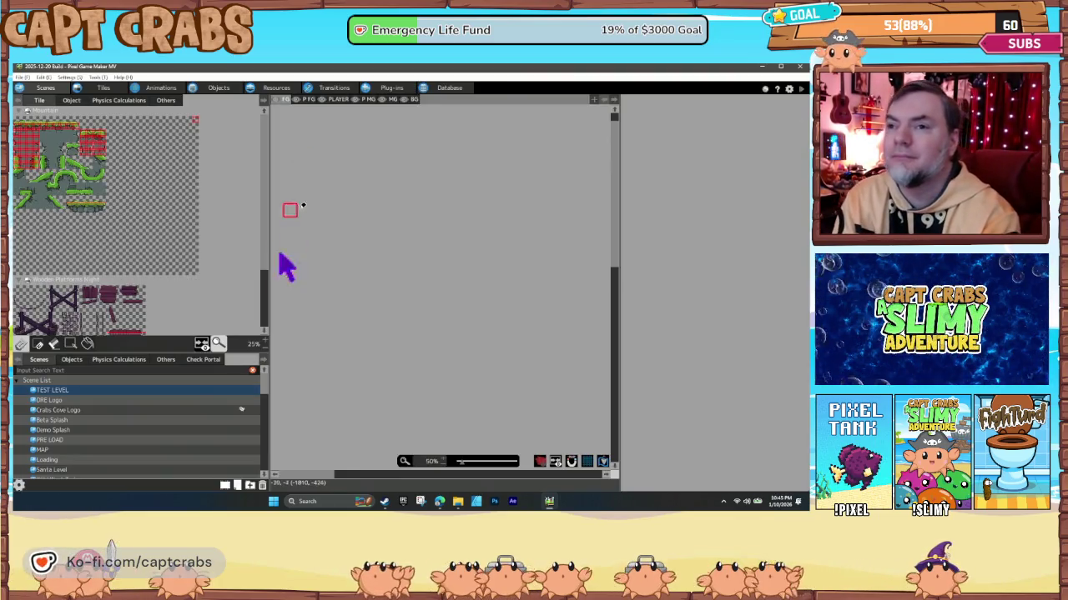
scroll(96, 440, down, 2)
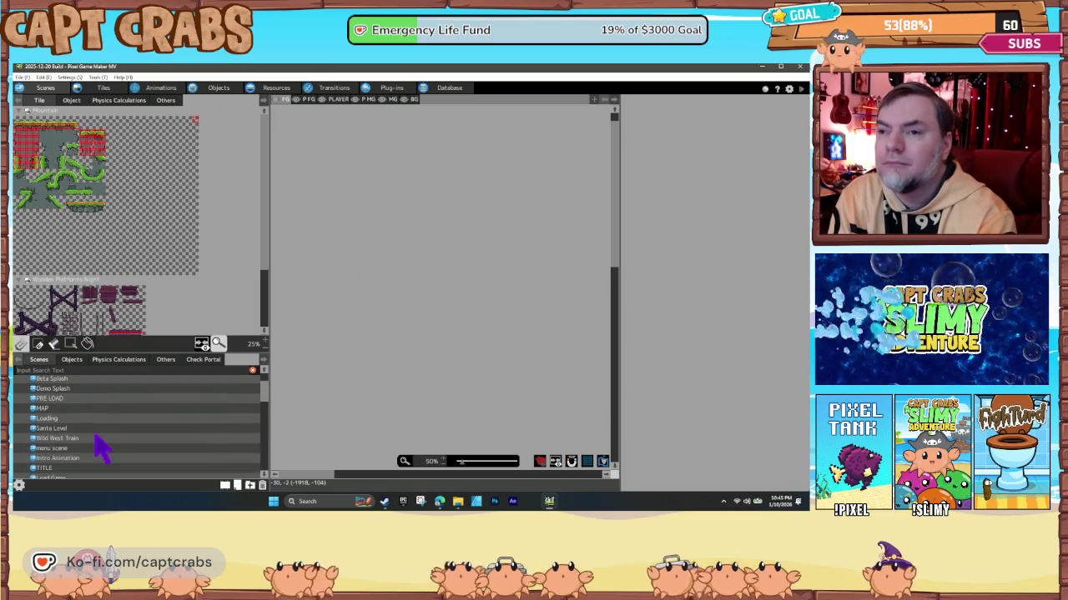
Open the menu scene's BOOK - Options layout and select its PAUSE MENU object.
click(80, 450)
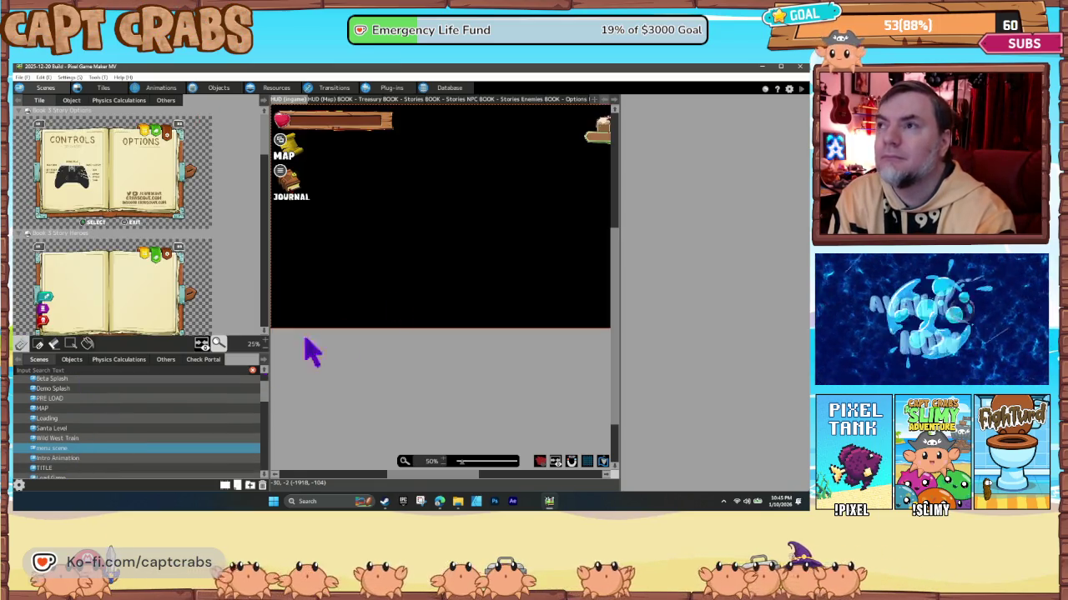
click(572, 100)
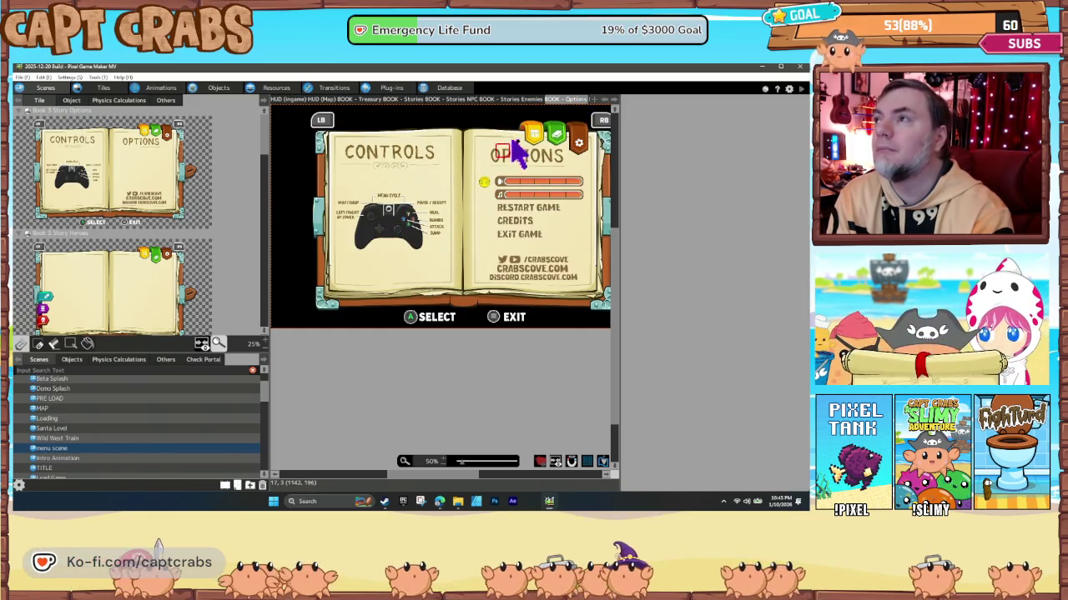
click(74, 362)
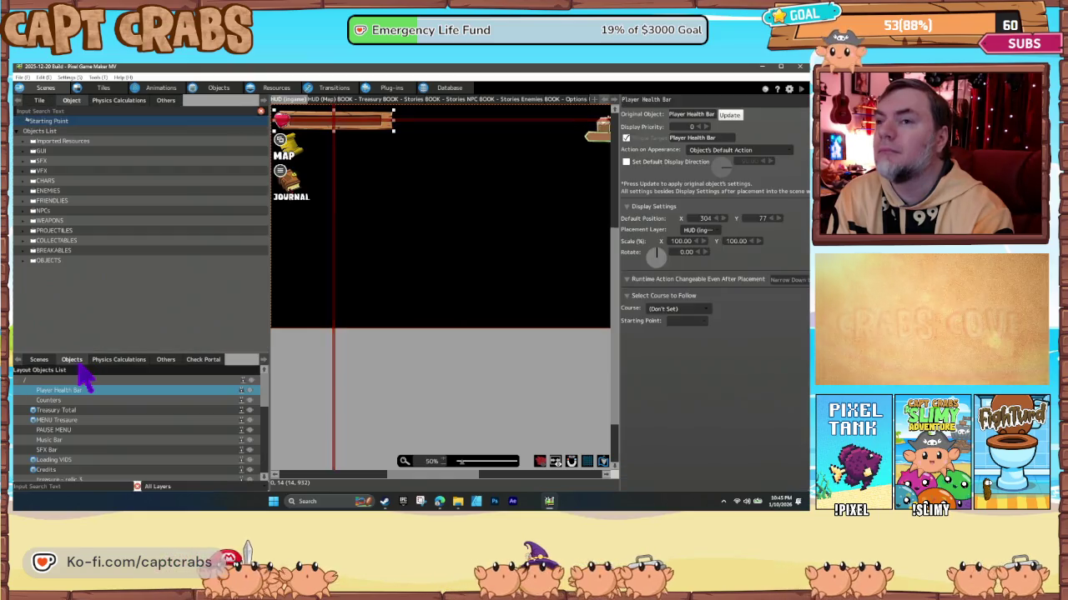
click(566, 100)
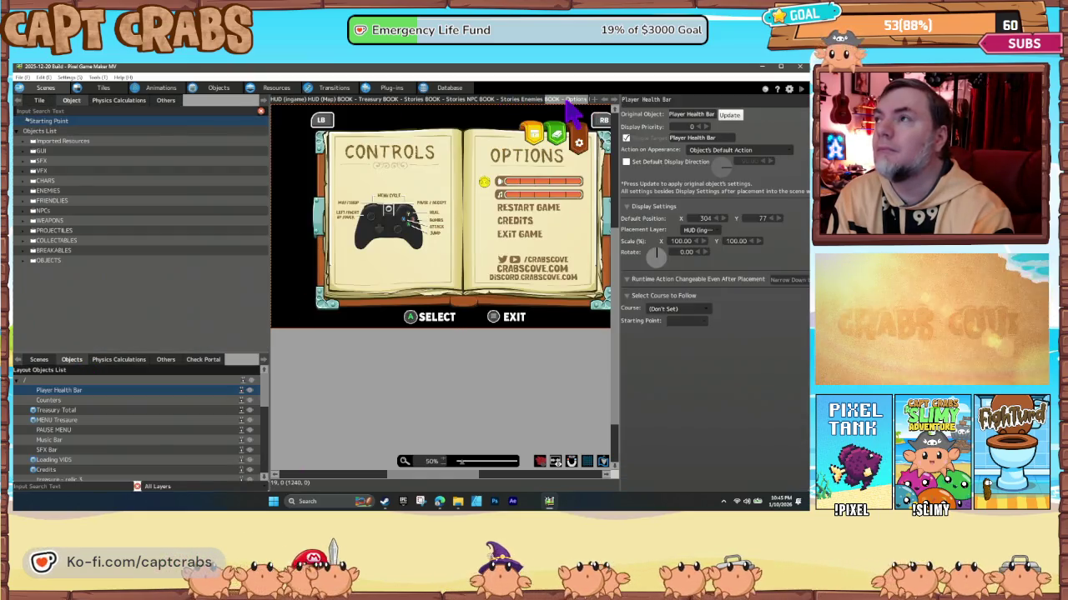
click(531, 176)
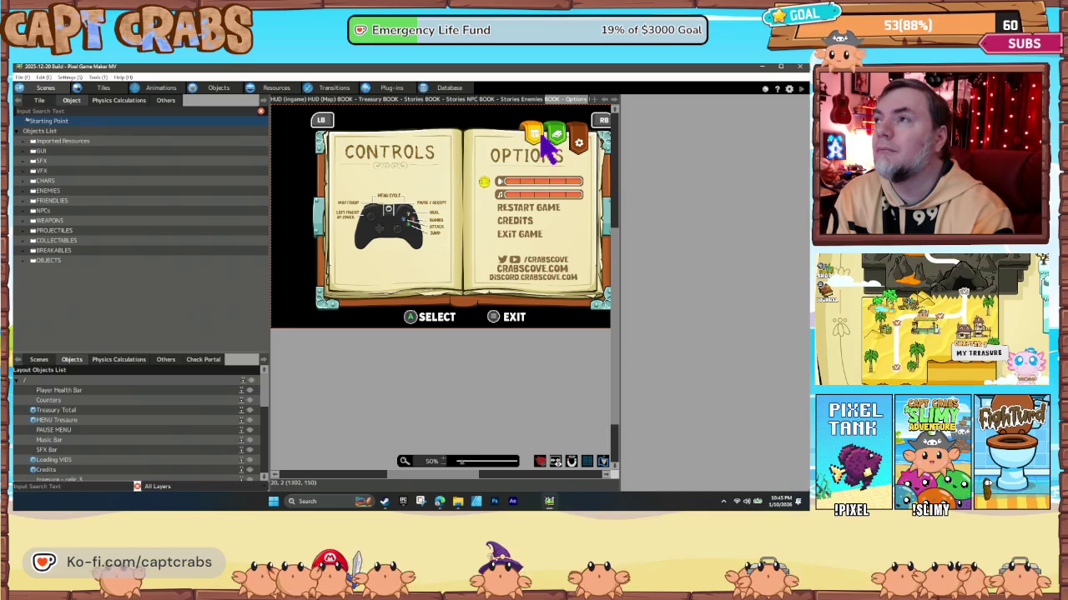
click(520, 222)
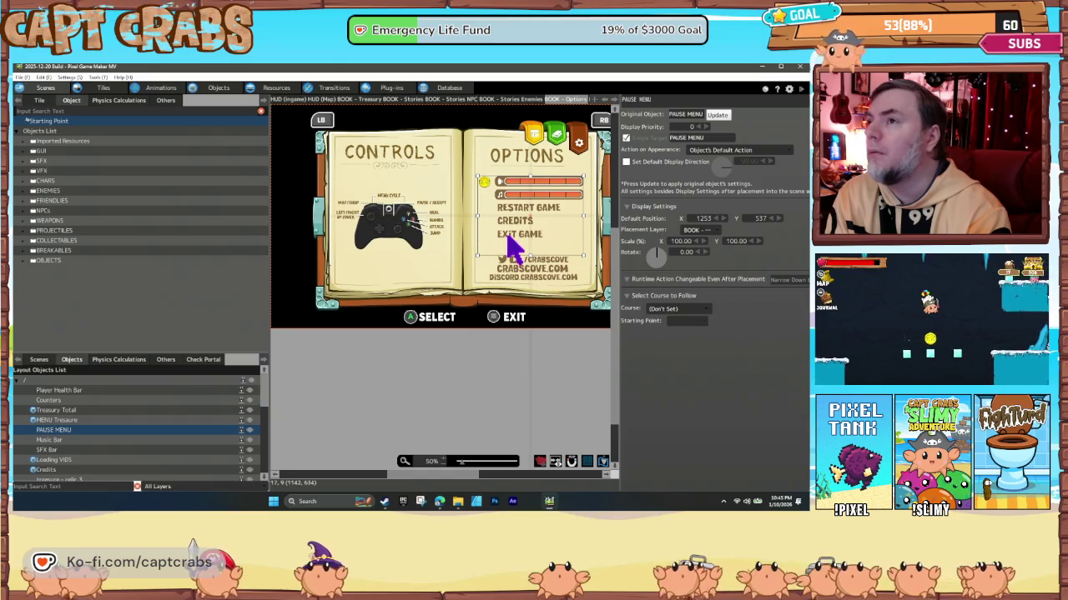
Toggle the PAUSE MENU selection, then select the Player Health Bar object.
click(385, 242)
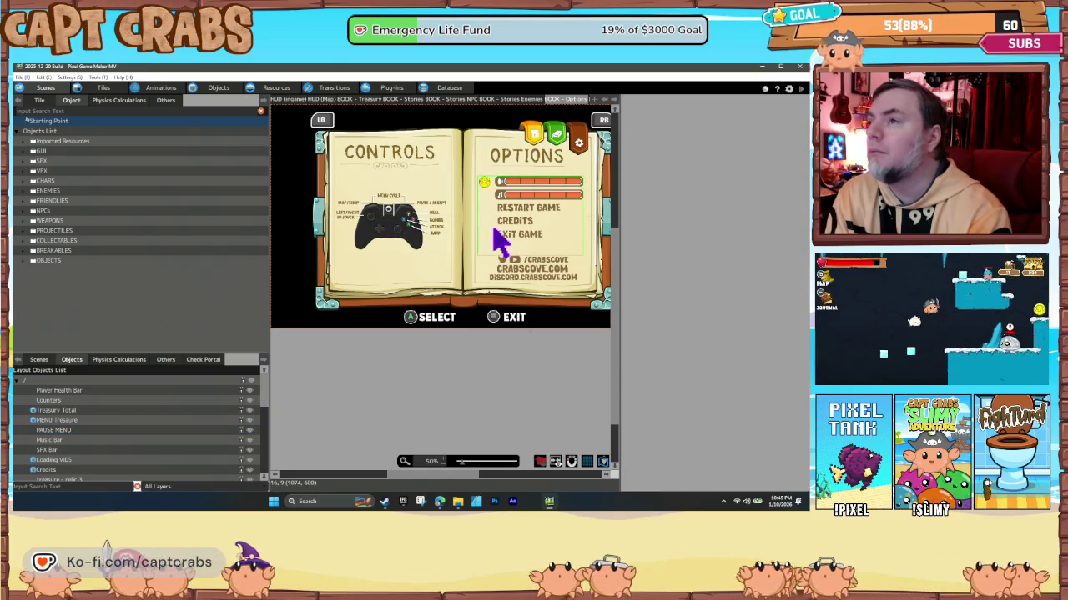
click(514, 231)
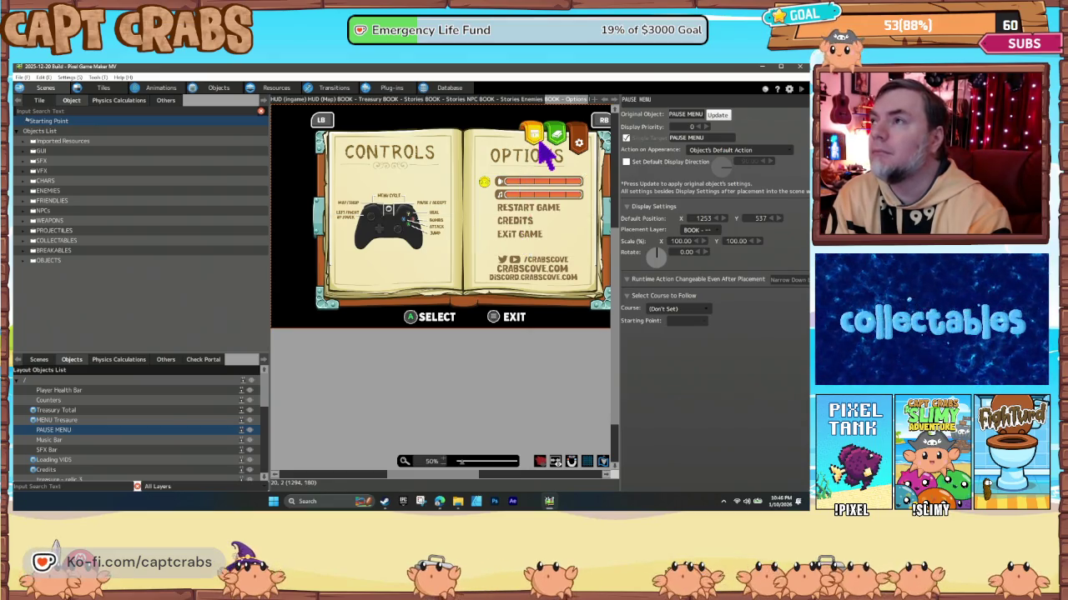
click(540, 146)
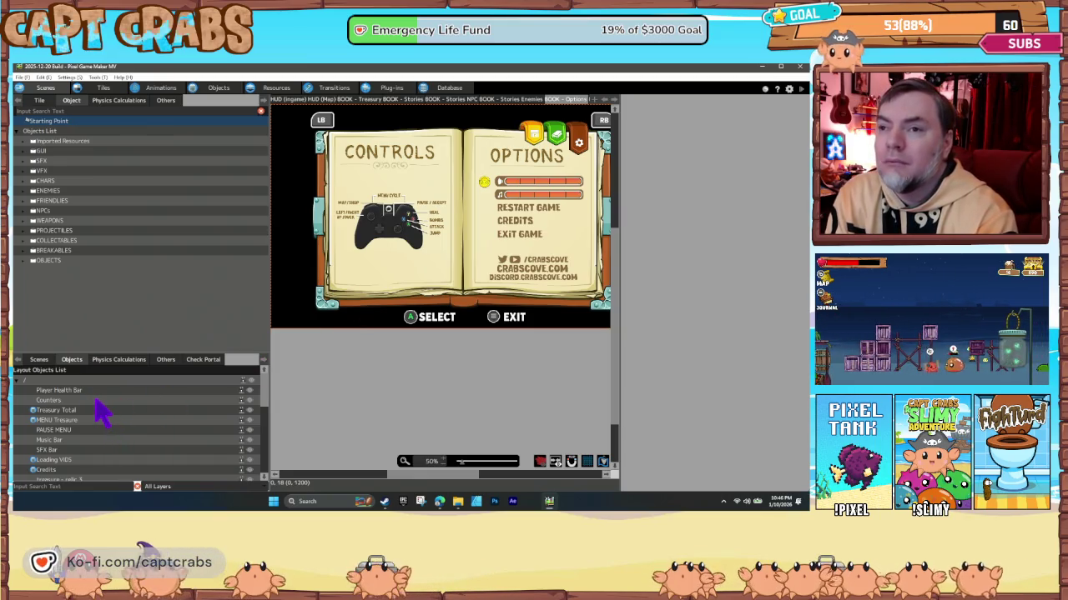
click(59, 390)
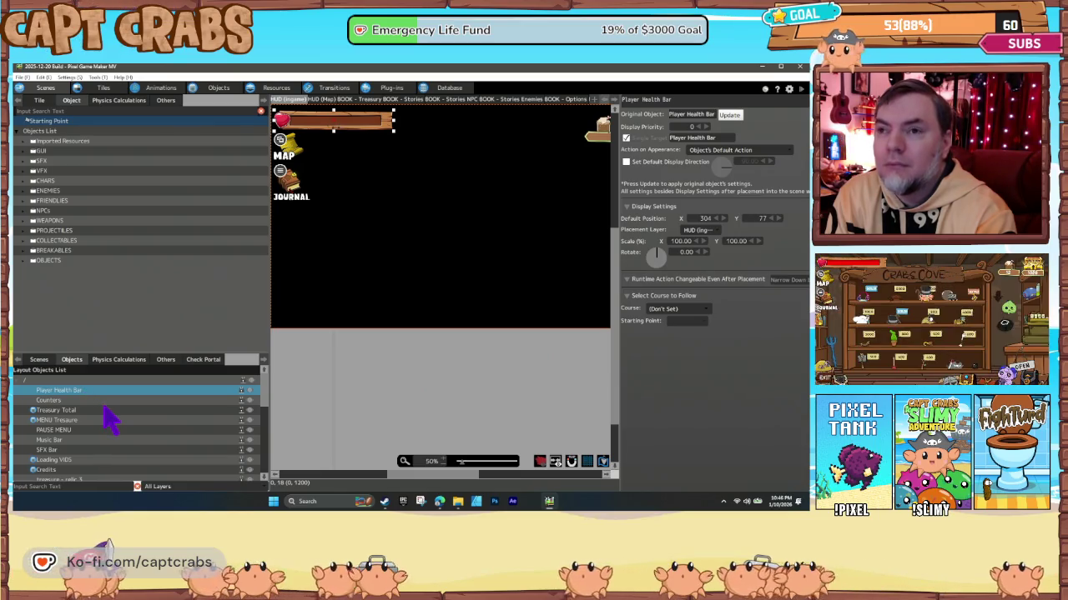
scroll(104, 410, down, 1)
click(104, 412)
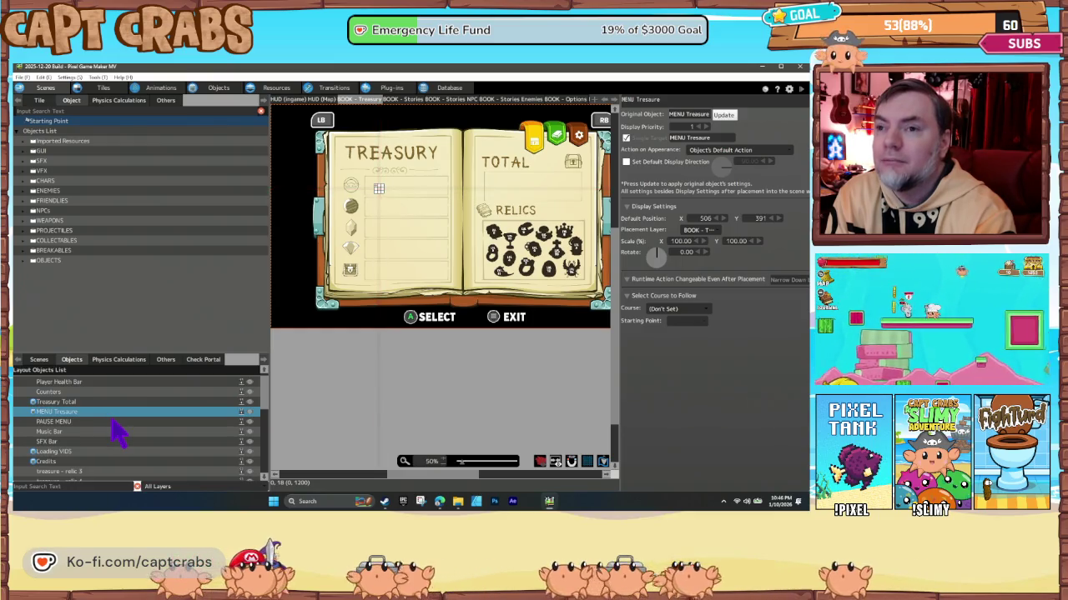
click(111, 422)
click(117, 431)
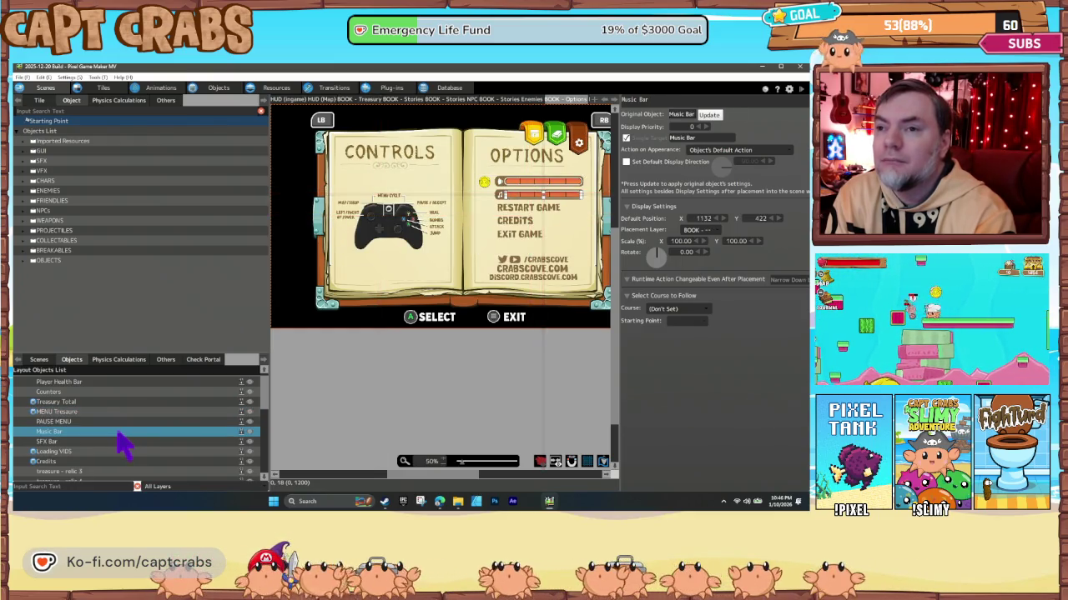
click(117, 439)
scroll(121, 437, down, 2)
click(113, 427)
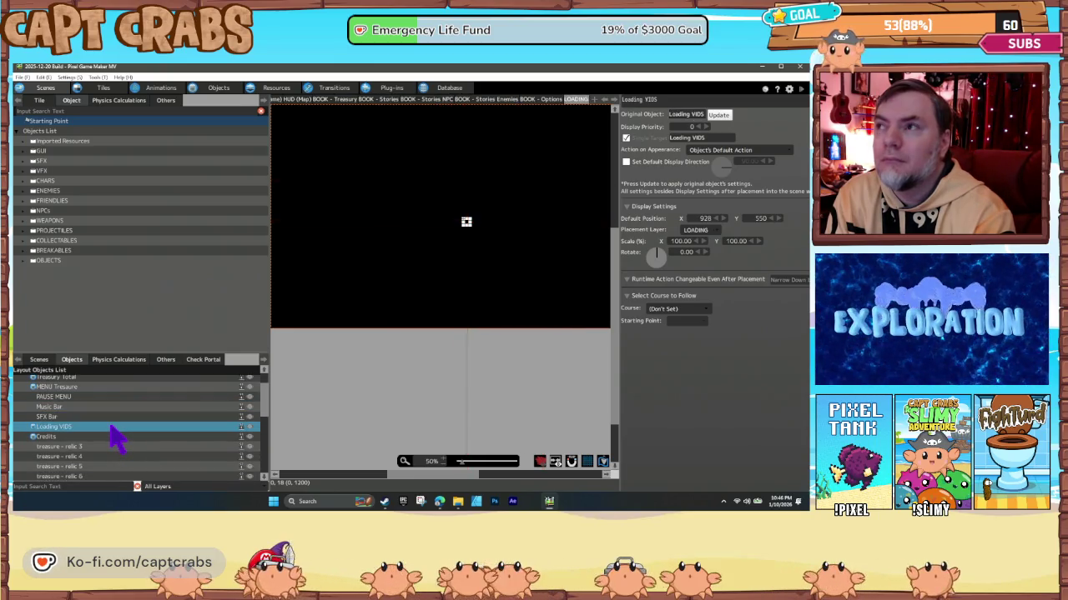
click(118, 436)
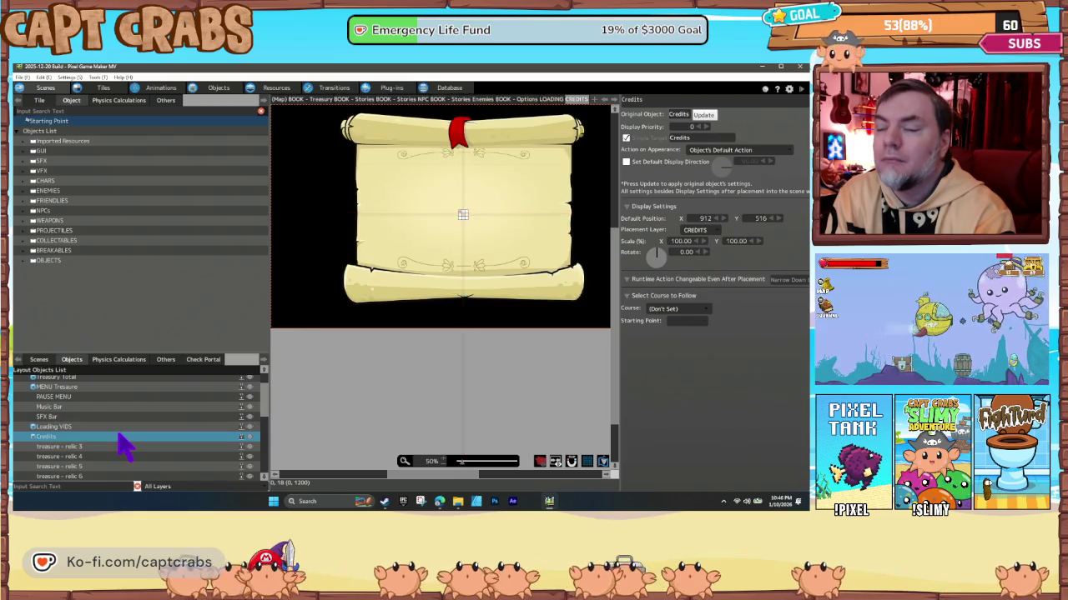
scroll(117, 436, down, 1)
click(113, 431)
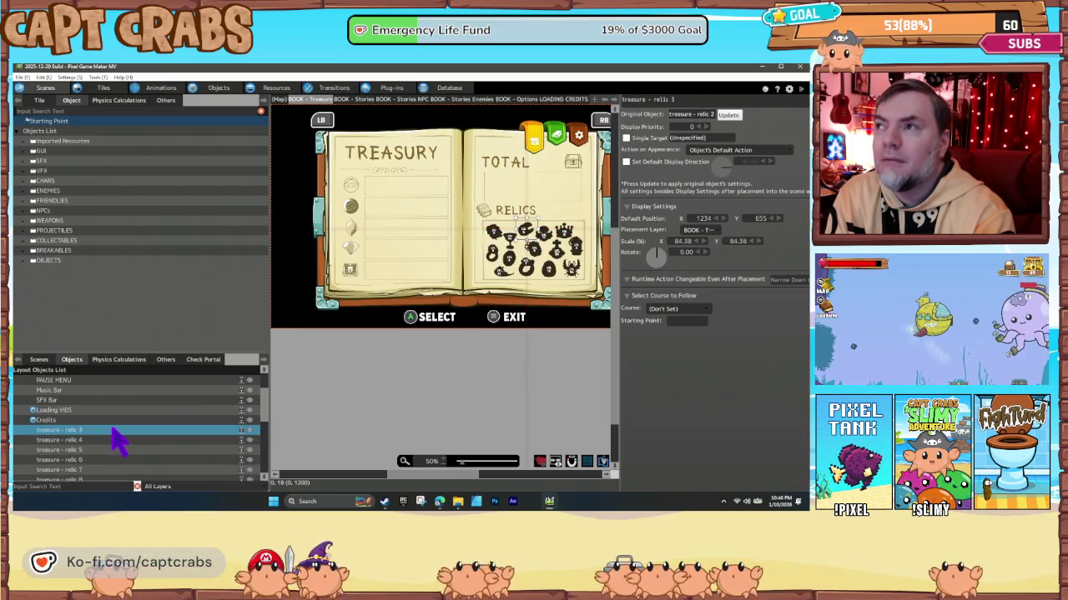
scroll(118, 441, down, 2)
click(105, 415)
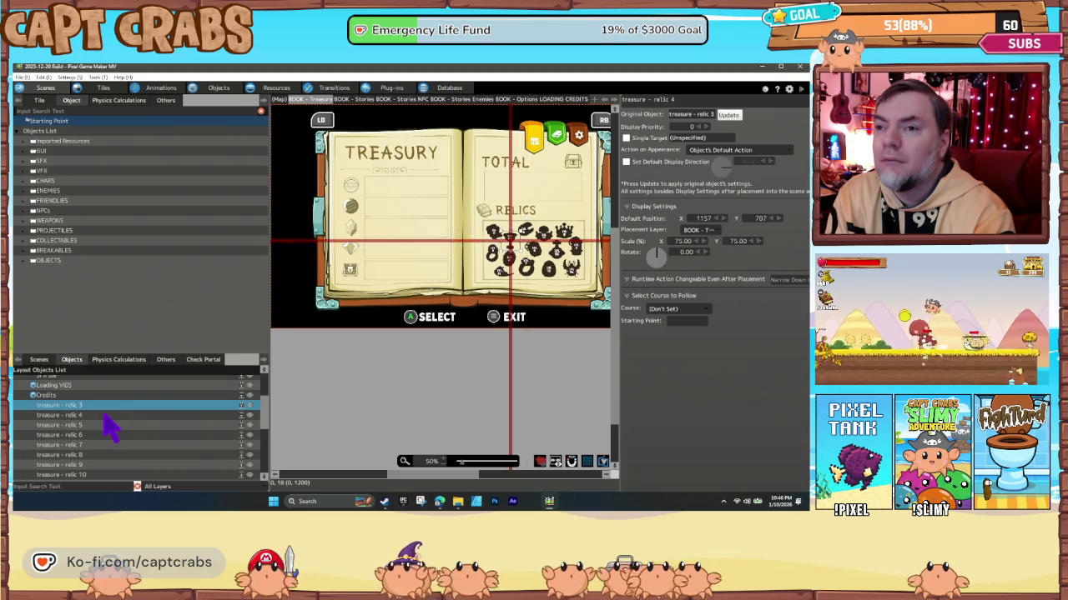
scroll(117, 442, down, 7)
scroll(119, 443, down, 3)
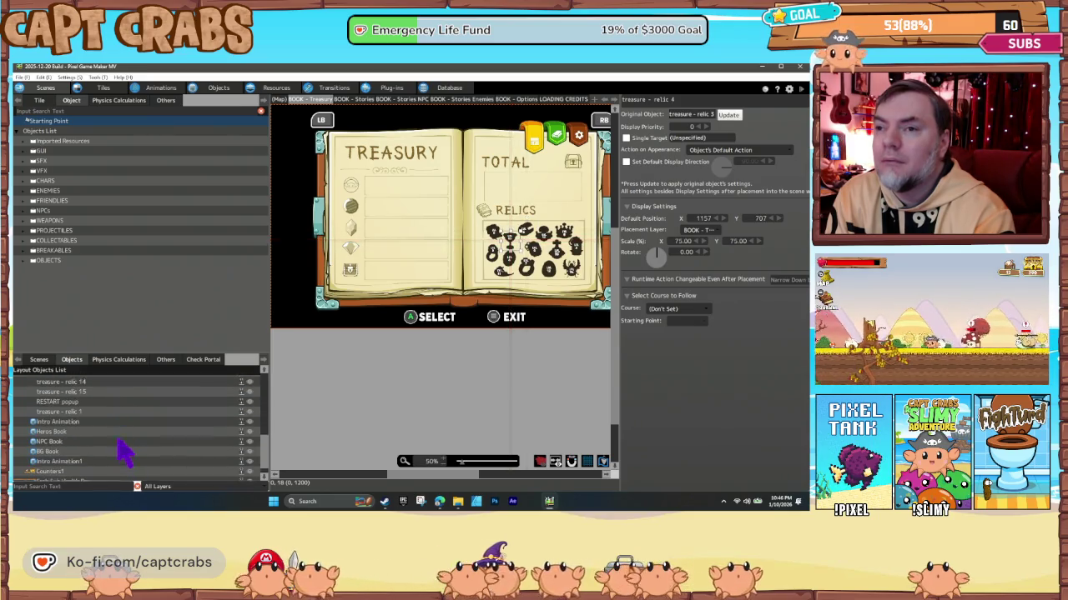
click(65, 408)
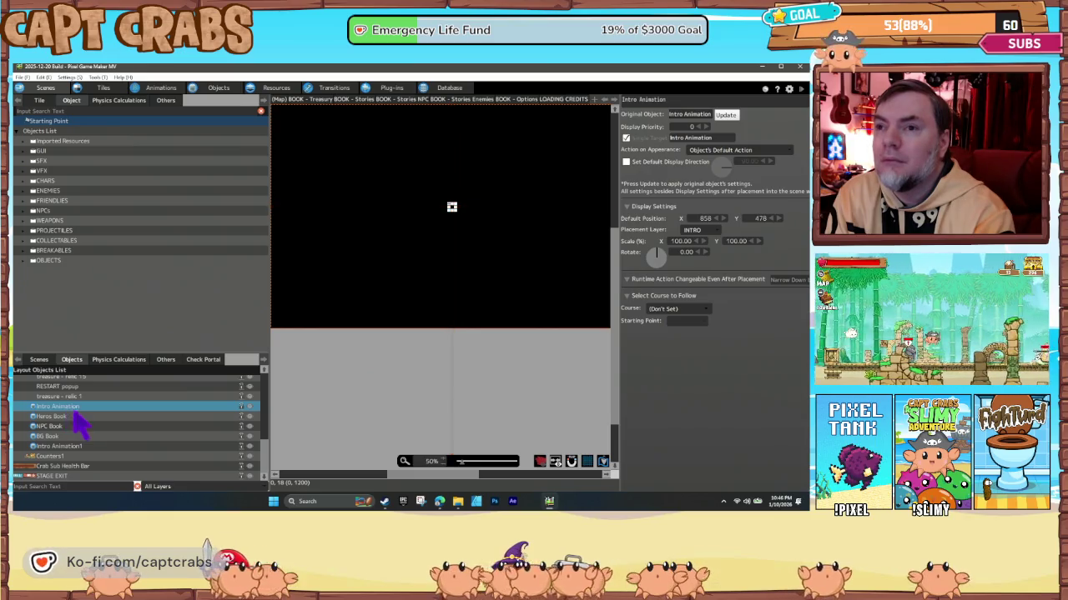
click(77, 417)
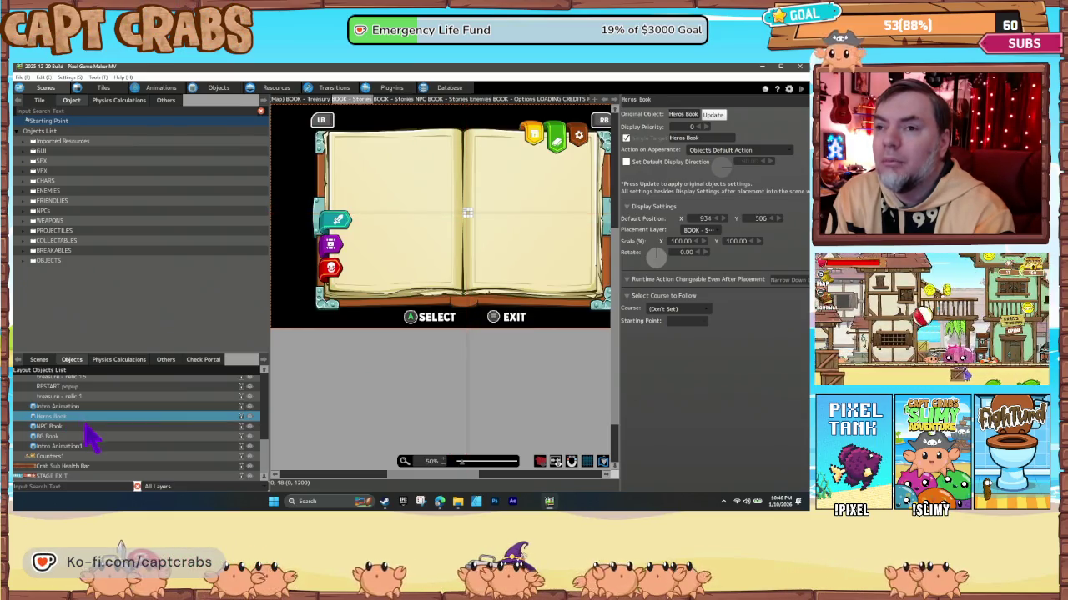
click(83, 426)
click(96, 437)
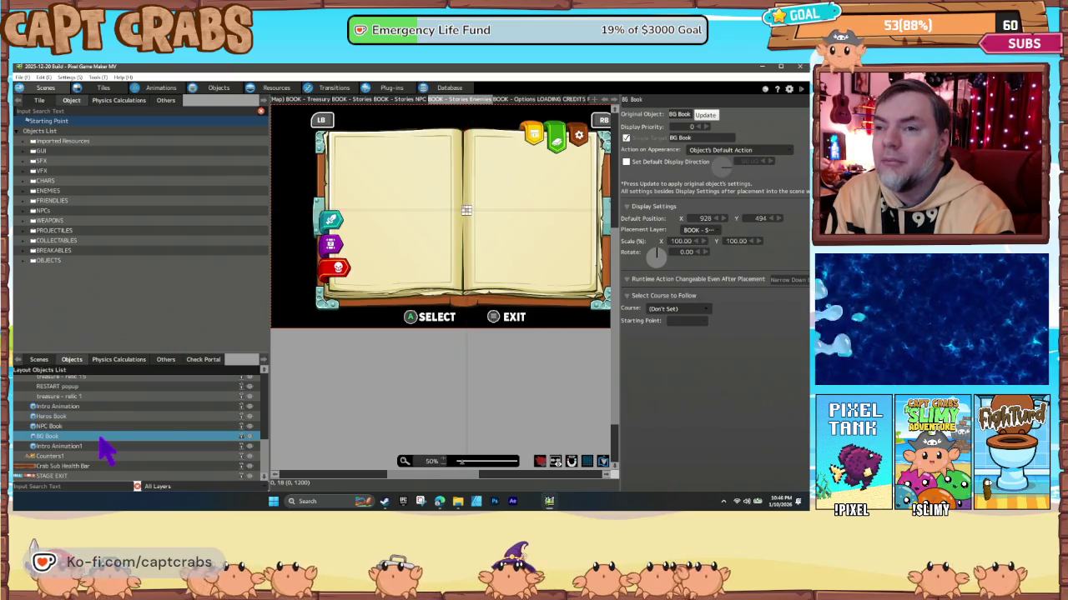
click(99, 447)
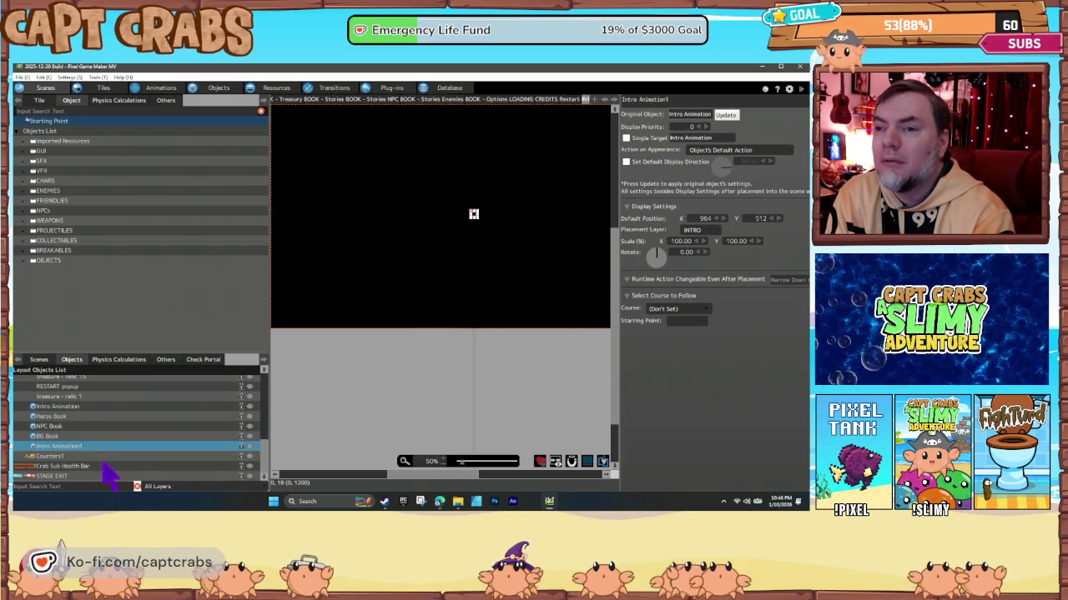
click(104, 467)
click(104, 475)
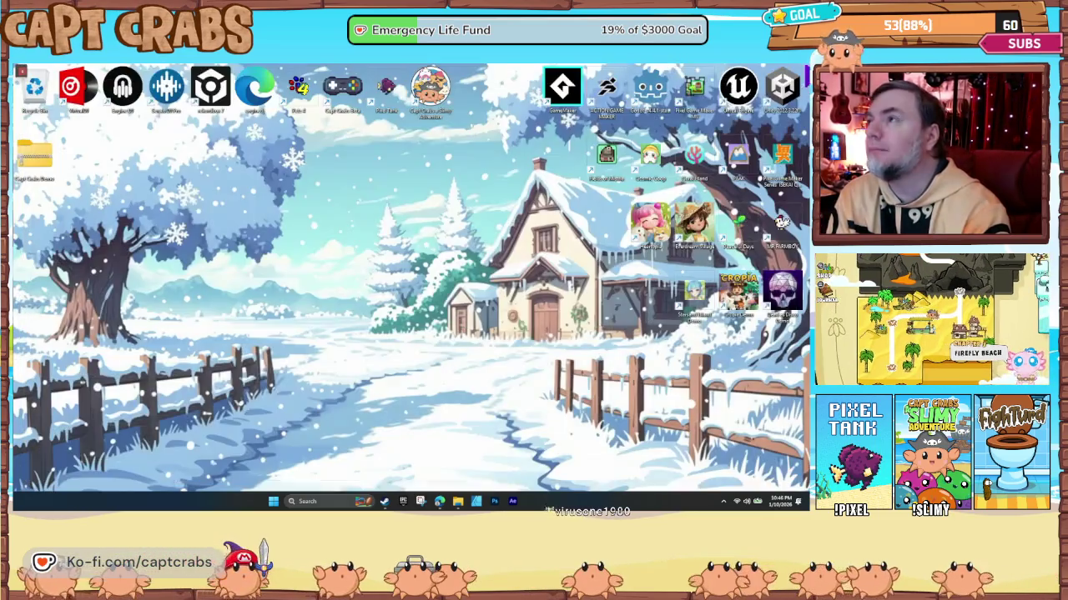
Relaunch Pixel Game Maker MV and reload the 2025-12-20 Build project from Recent Projects.
double_click(692, 87)
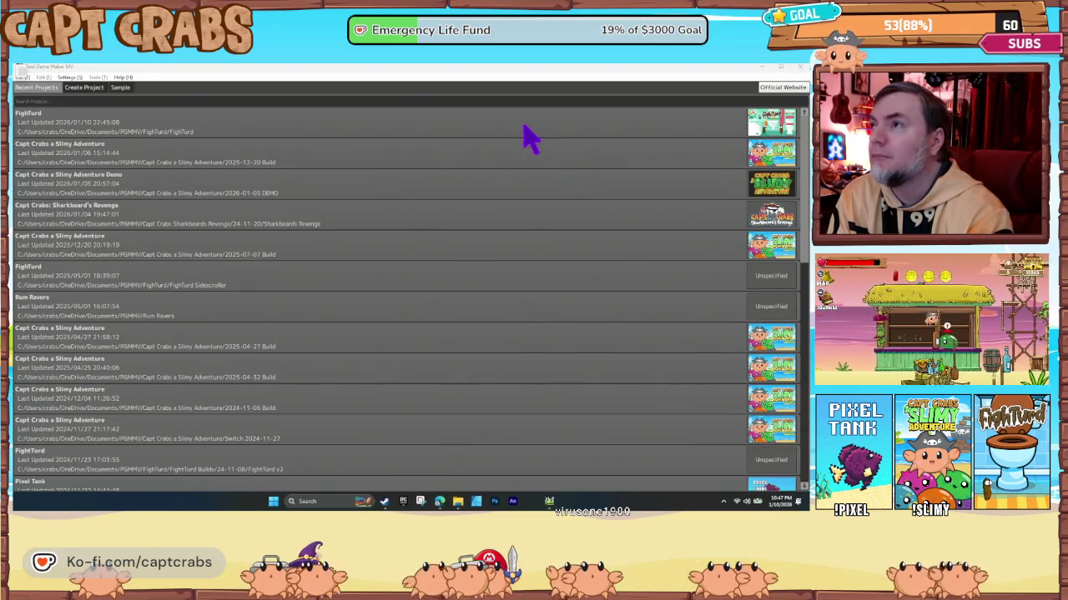
double_click(706, 157)
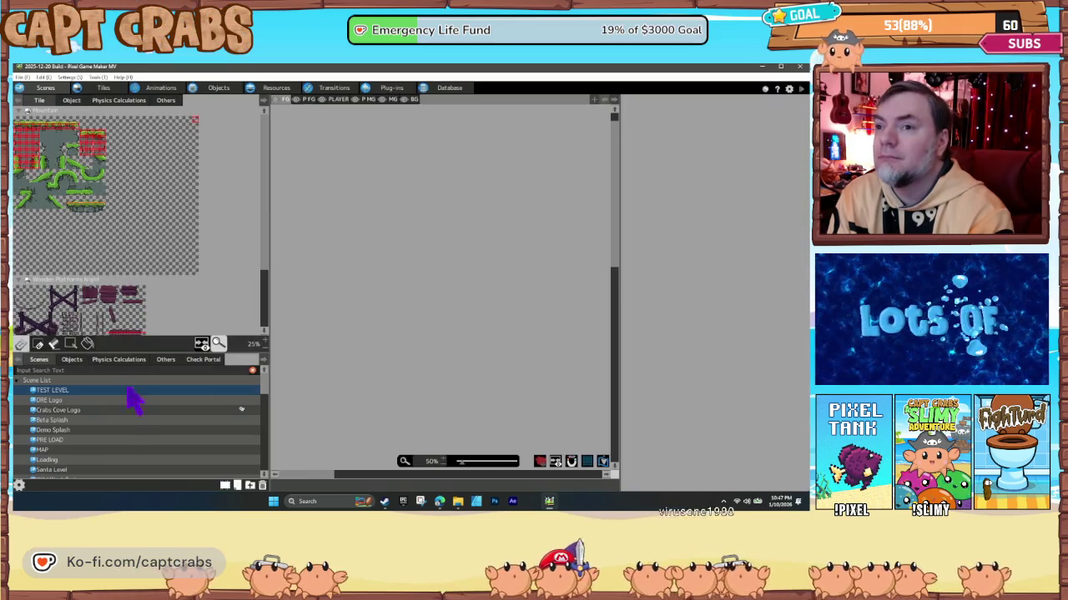
Open Level 1 and select the Book Menu object in its Objects list.
scroll(121, 463, down, 5)
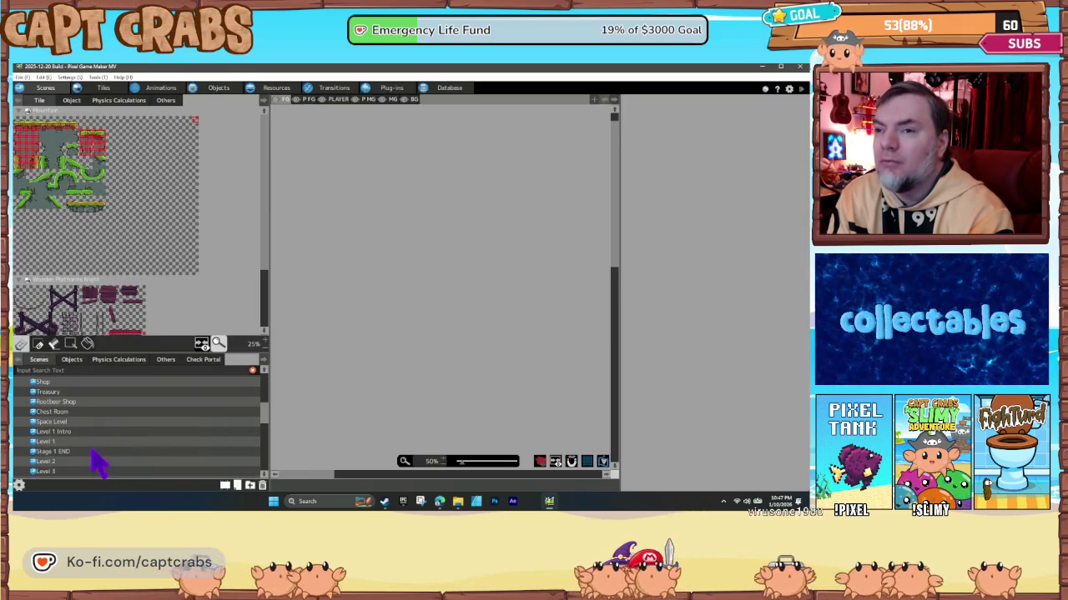
double_click(64, 443)
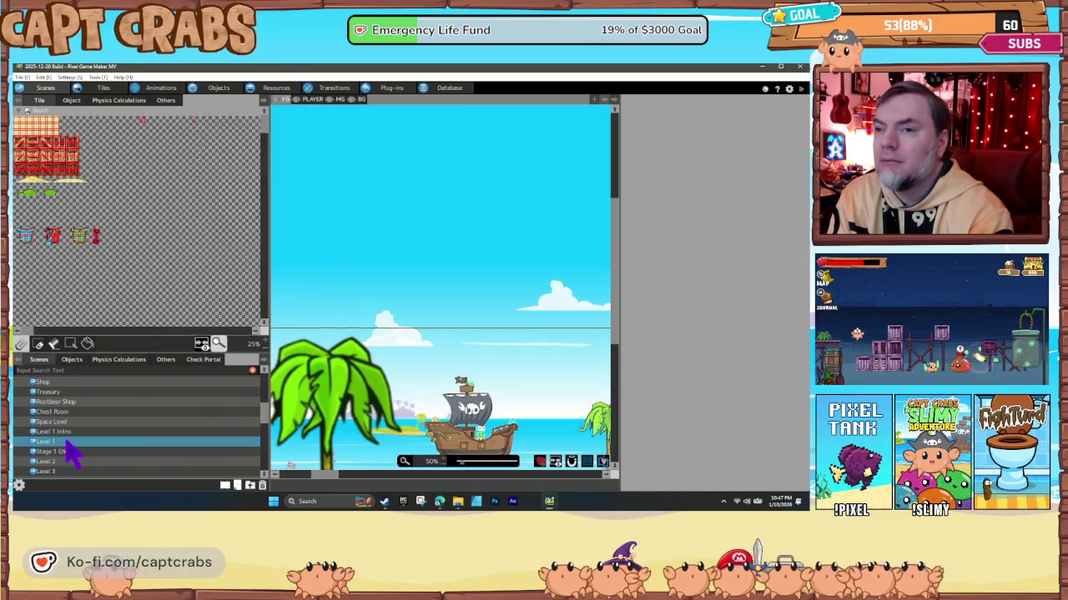
click(67, 358)
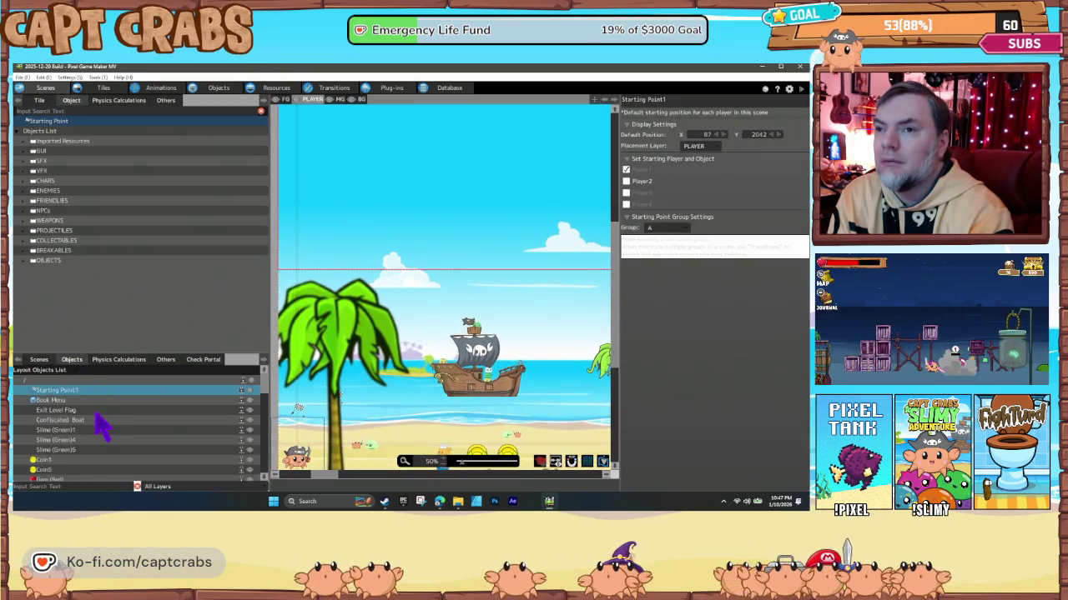
click(77, 401)
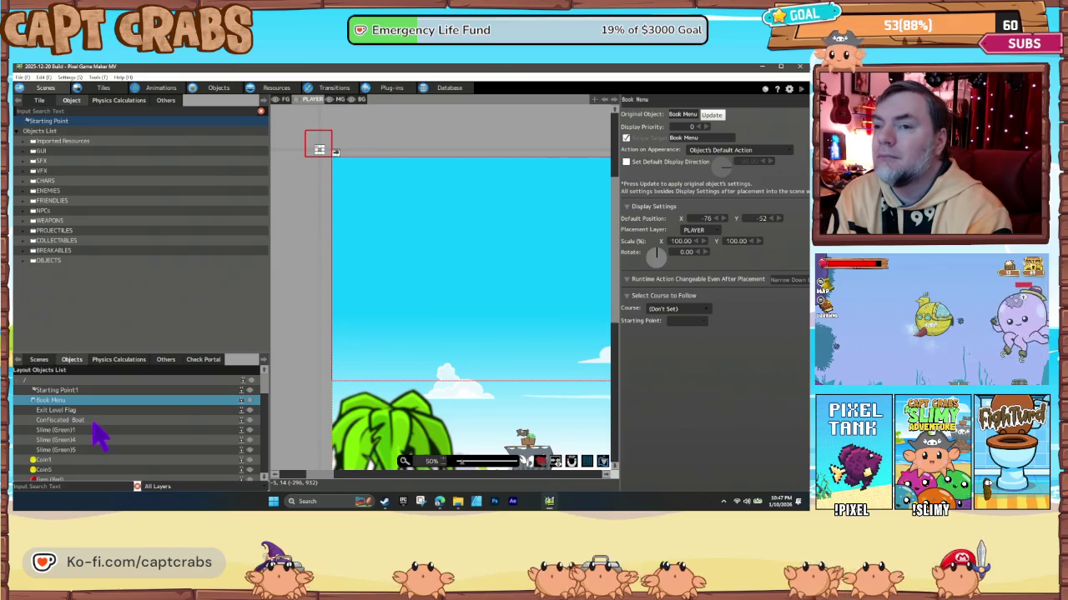
Scroll through Level 1's placed objects, then close the Slimy Adventure editor.
scroll(106, 429, down, 10)
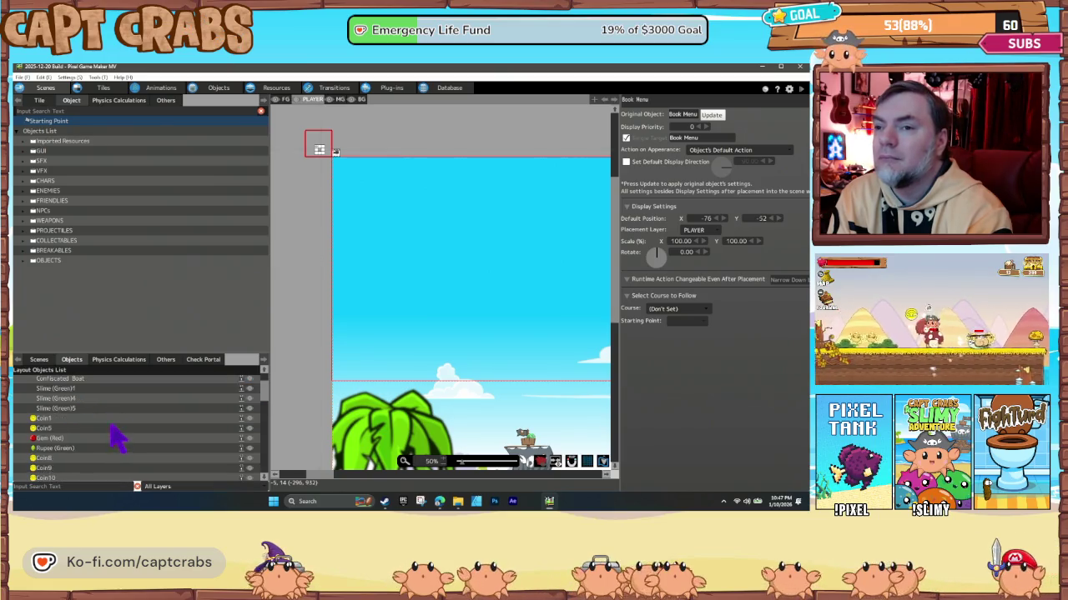
scroll(130, 457, down, 1)
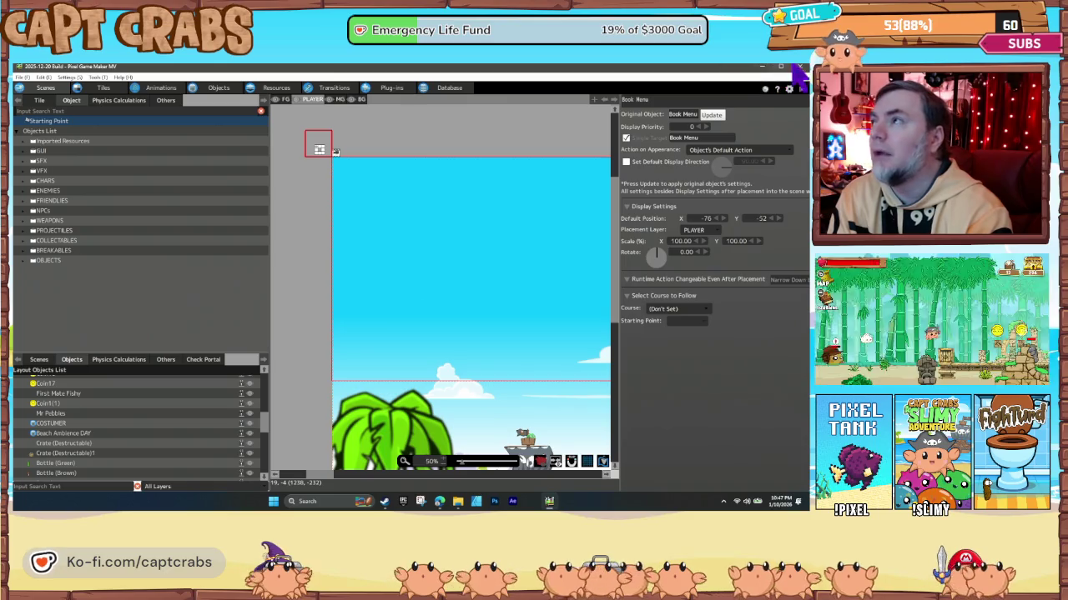
click(796, 68)
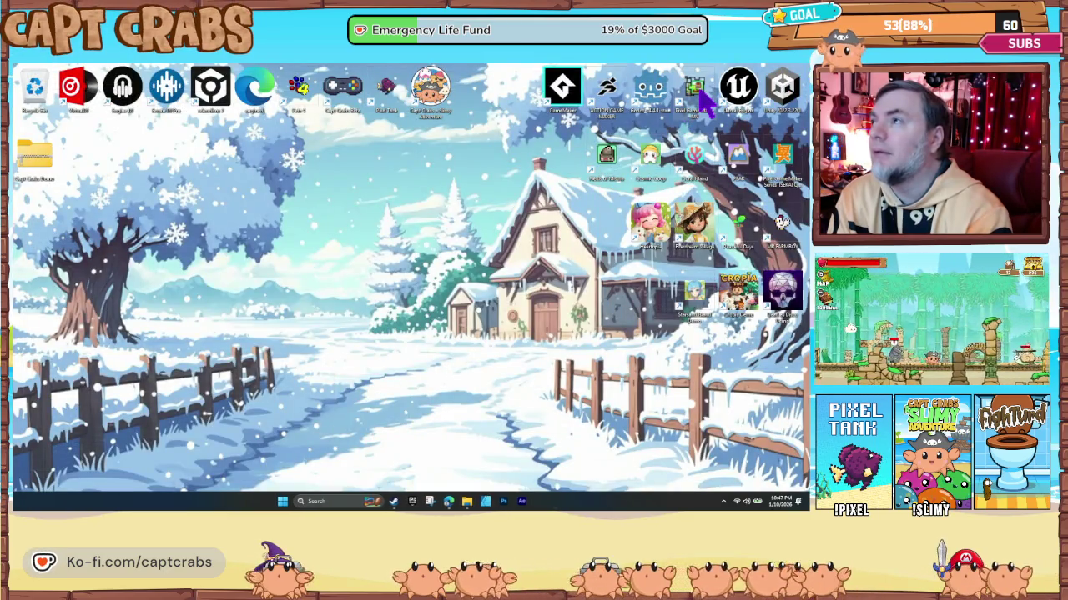
Relaunch Pixel Game Maker MV, open FightTurd from Recent Projects, and select the menu scene.
double_click(698, 92)
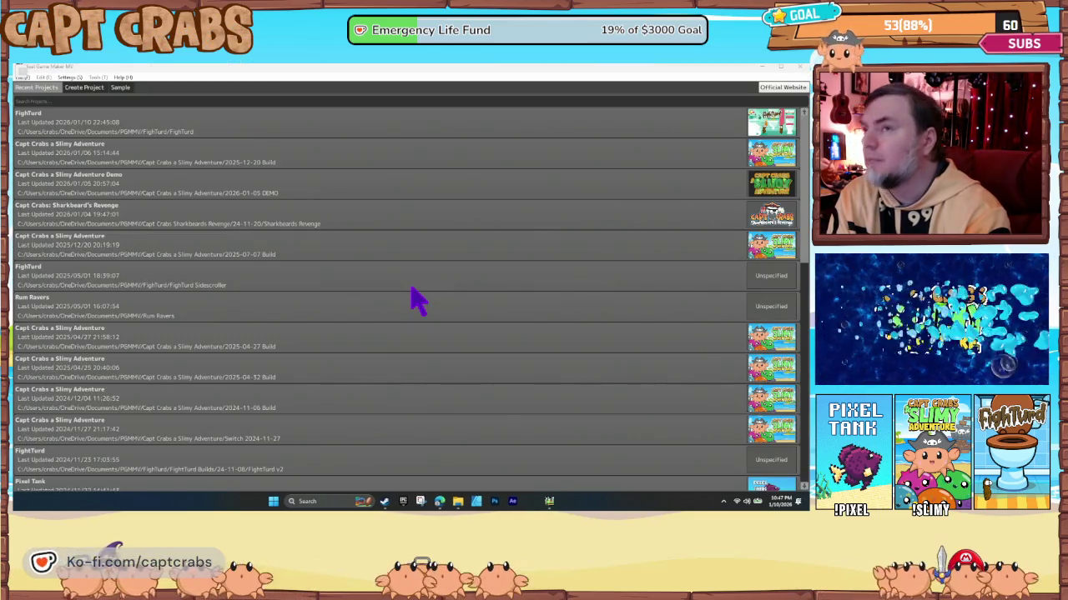
double_click(692, 126)
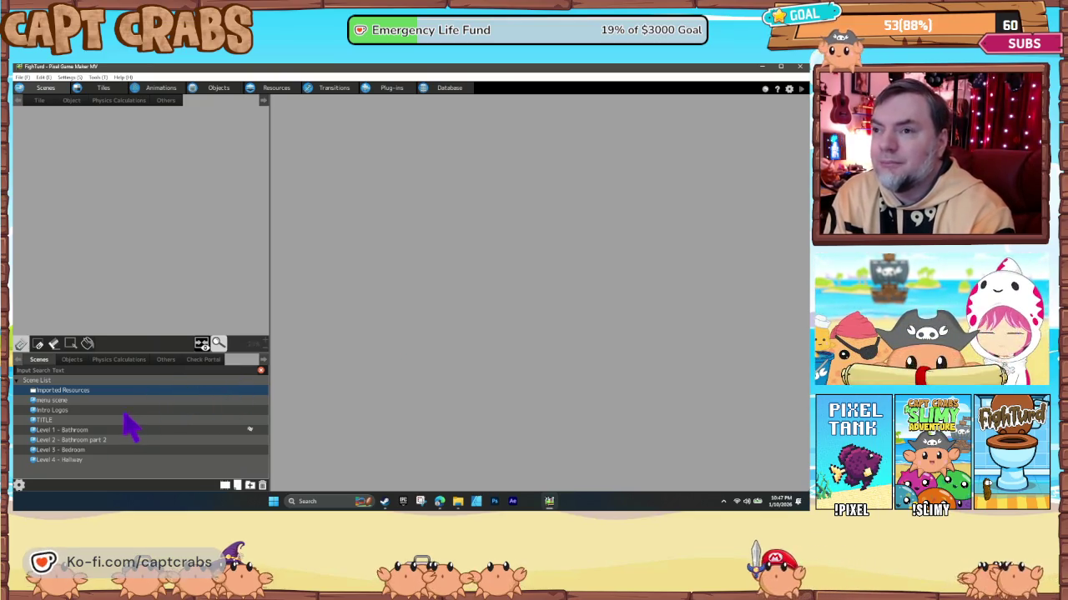
click(74, 403)
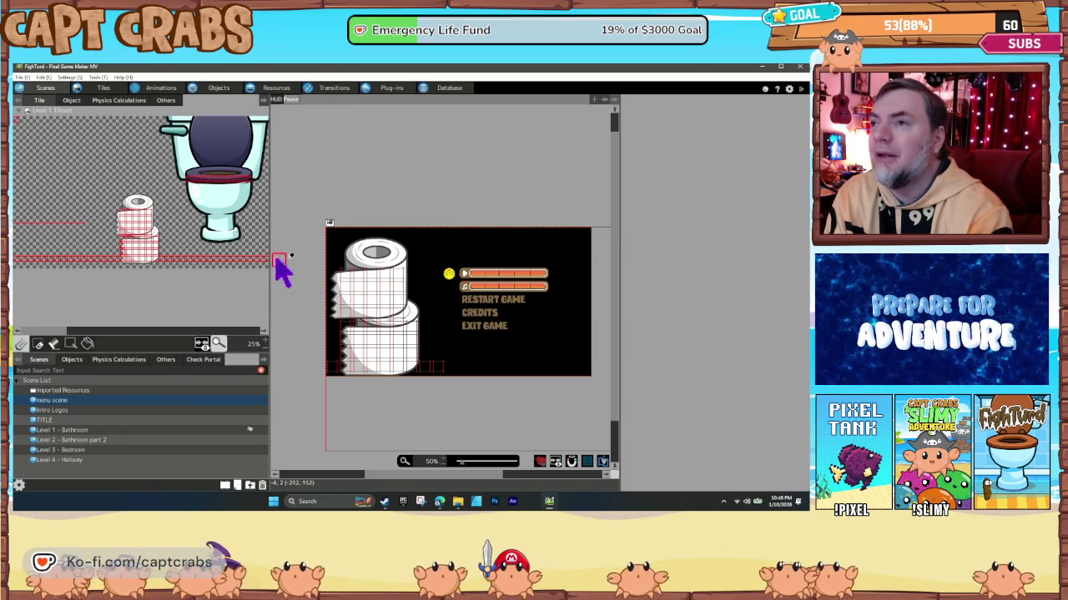
Inspect the menu scene's PAUSE MENU object, keeping its default Action on Appearance.
click(76, 360)
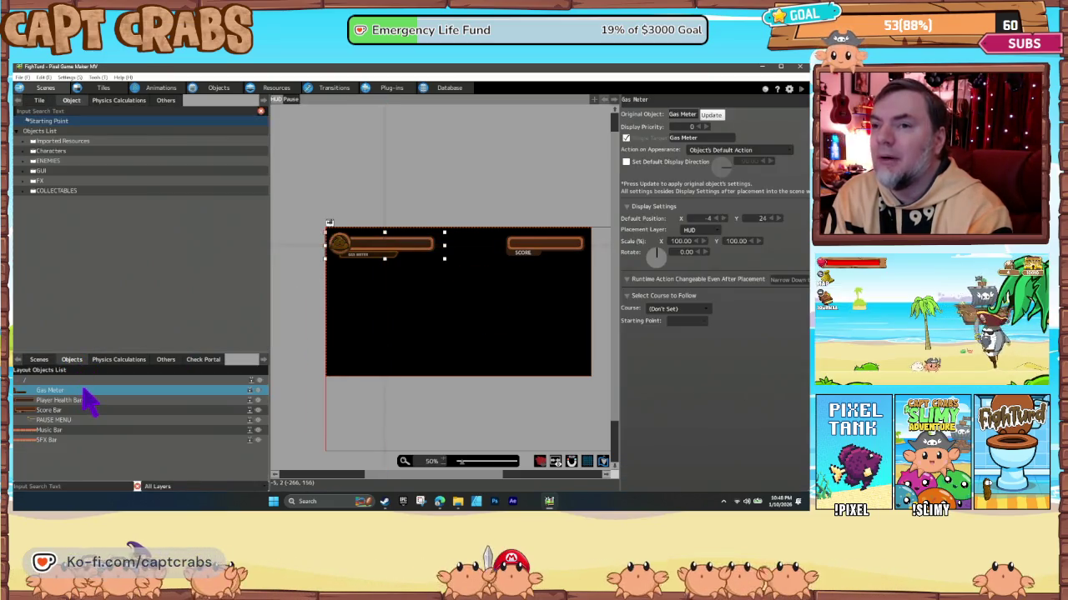
click(88, 420)
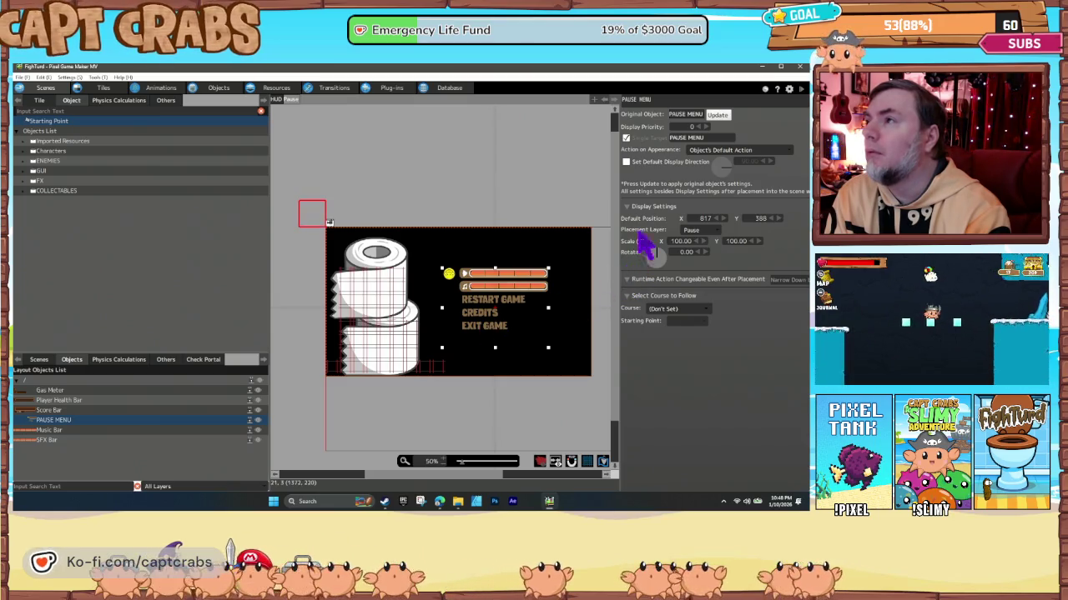
click(715, 152)
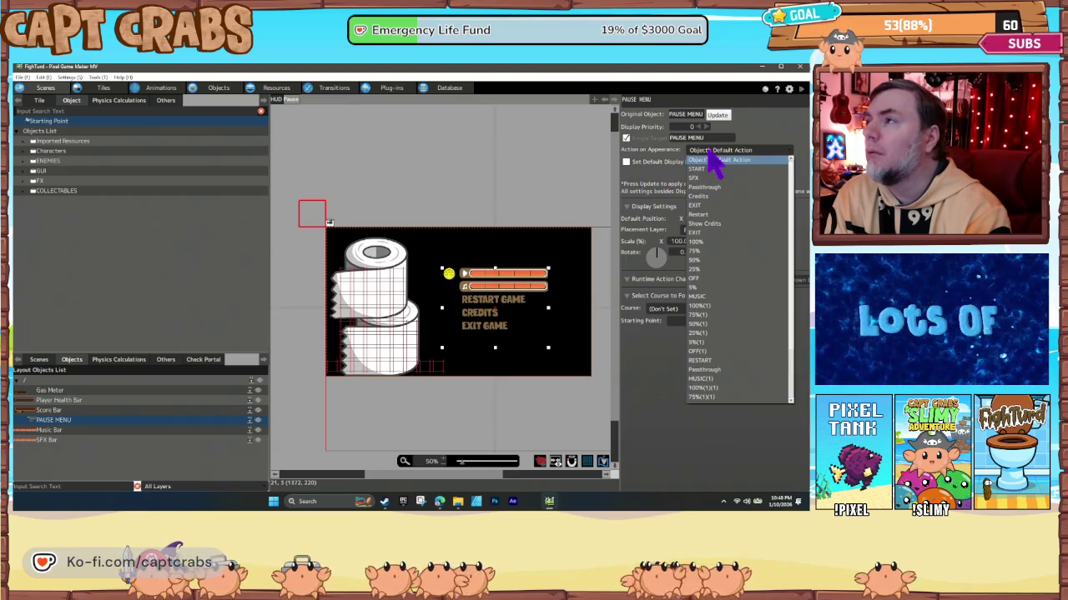
click(708, 152)
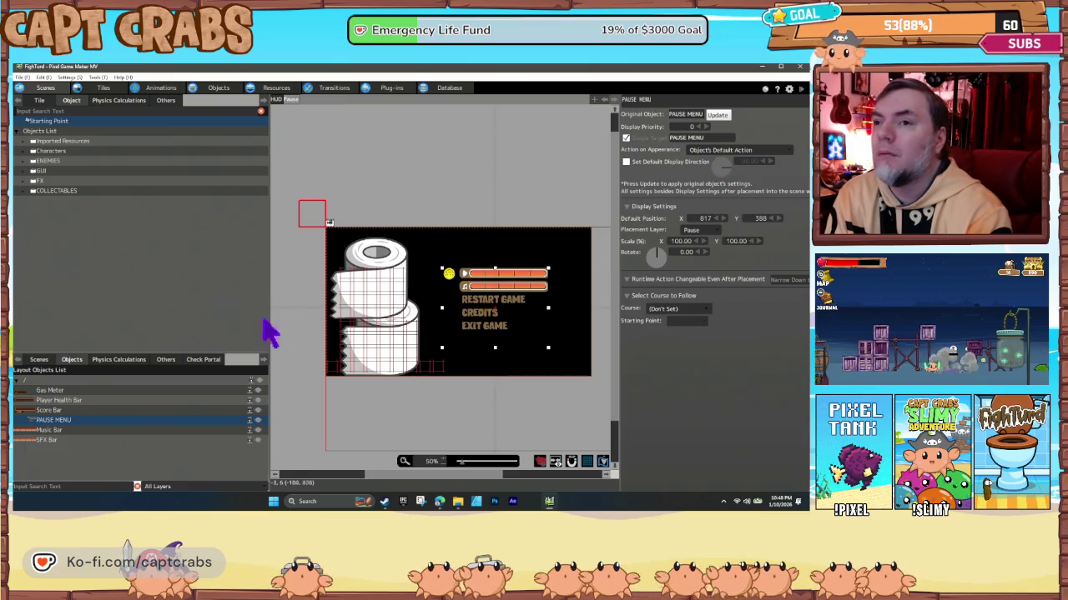
click(38, 360)
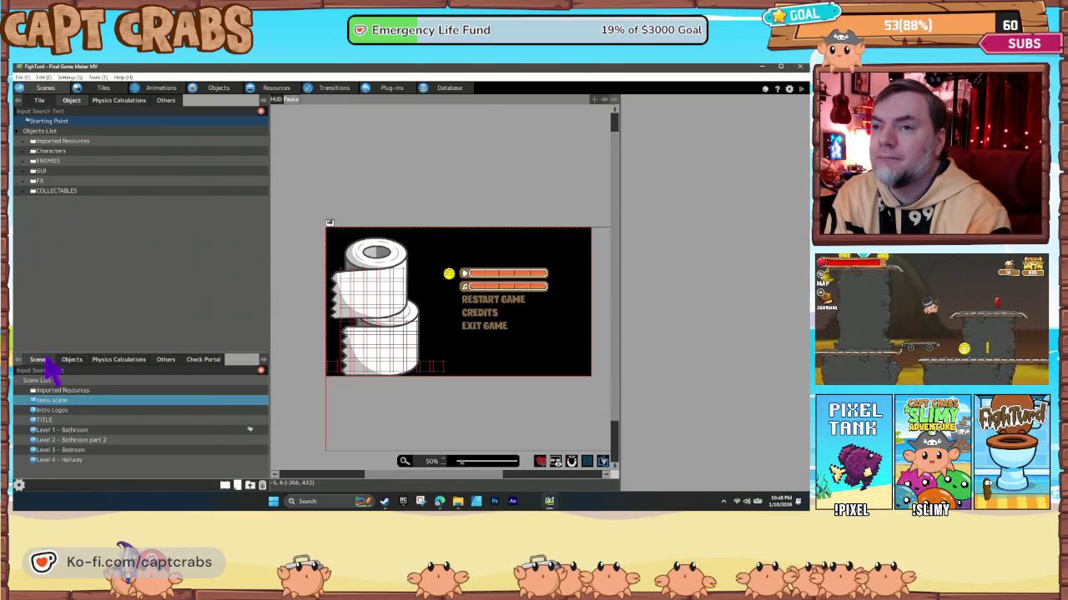
Locate Book Menu at Level 1 - Bathroom's top-left corner and start a test play.
double_click(85, 431)
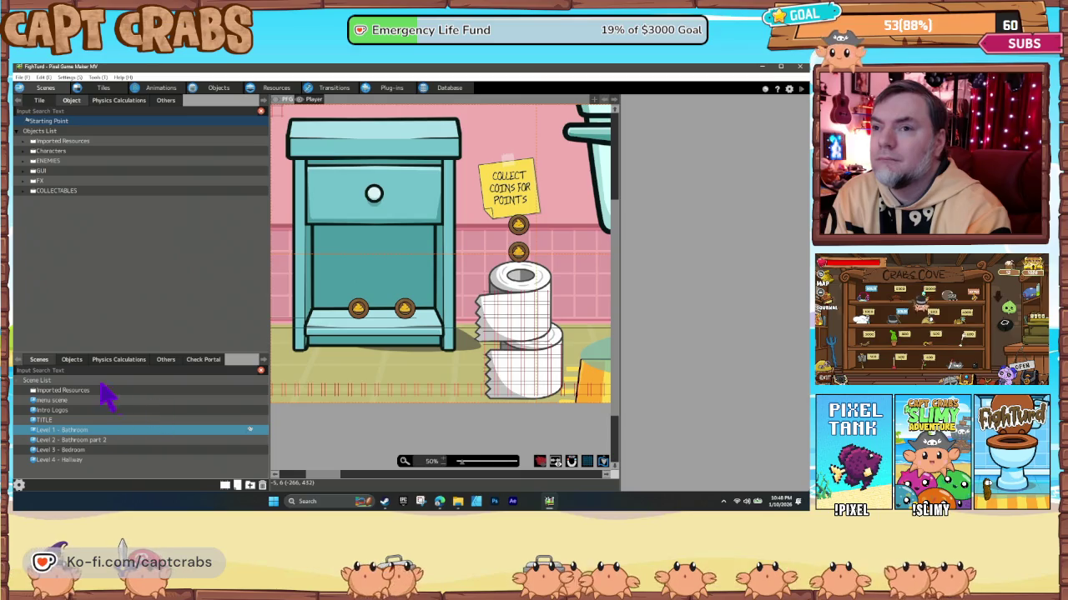
click(71, 359)
scroll(119, 453, down, 3)
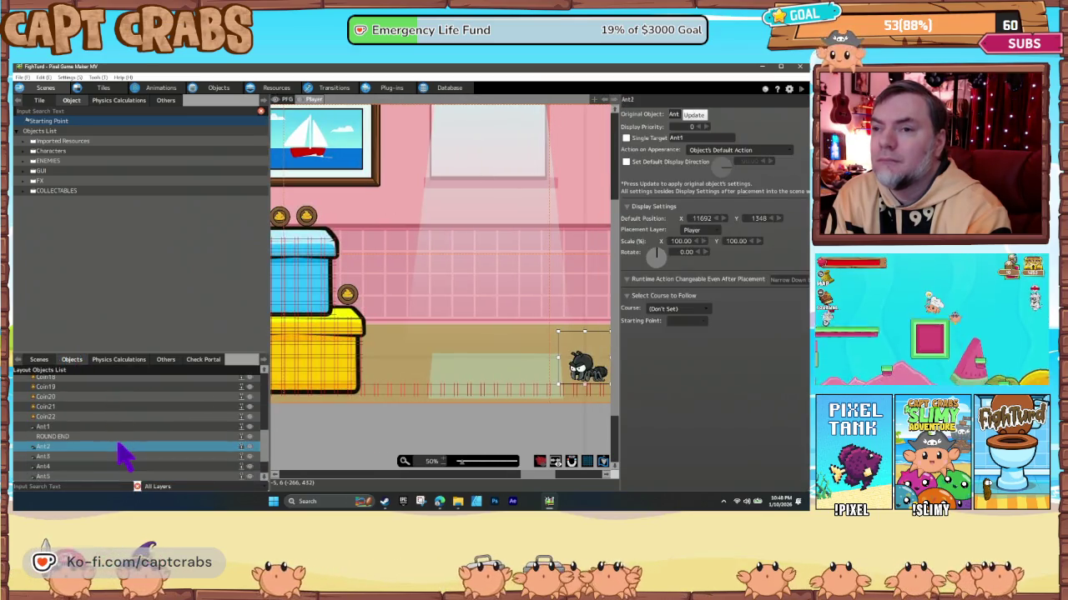
click(67, 479)
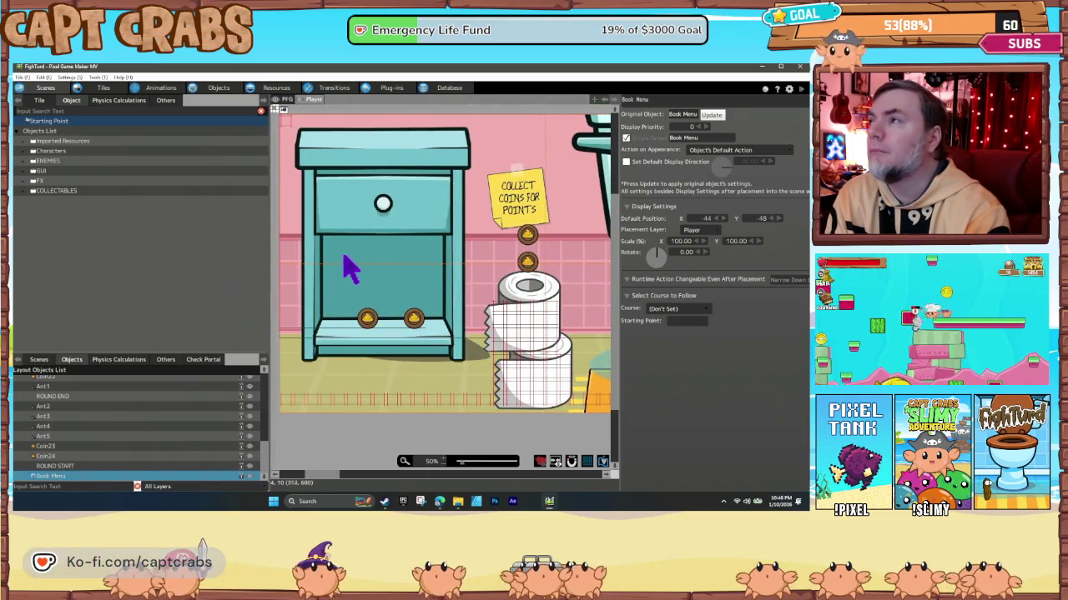
drag(331, 260, 361, 310)
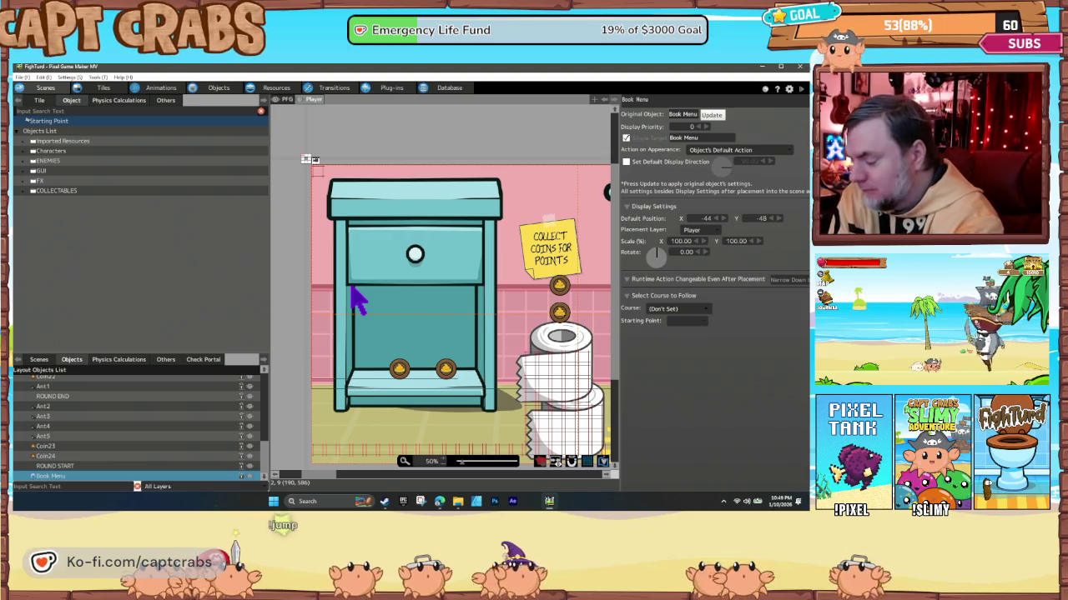
key(F5)
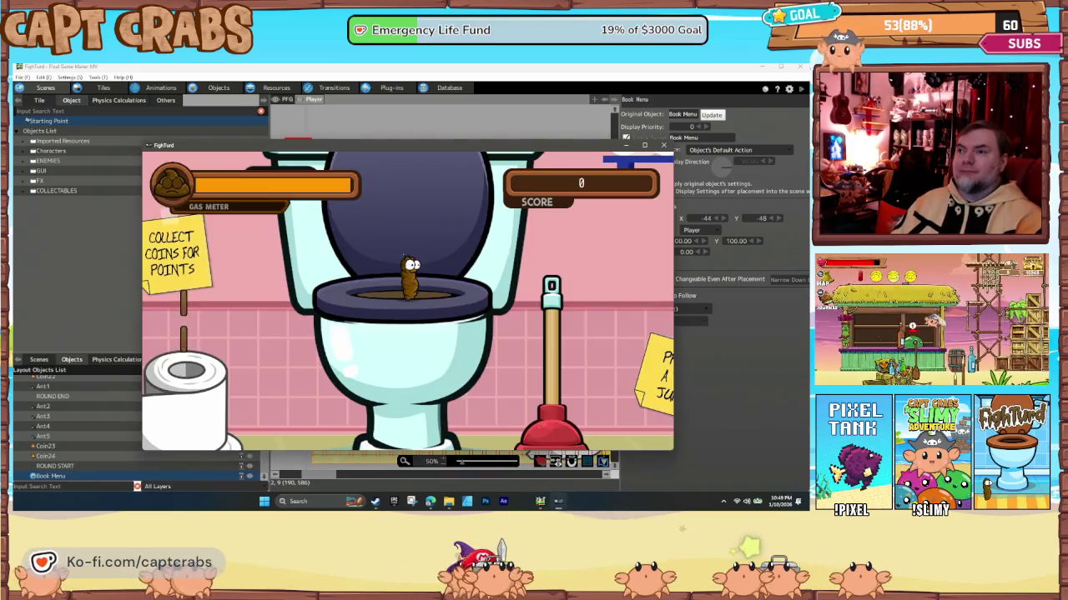
Open the in-game pause menu and move between the music and sound volume sliders.
key(Escape)
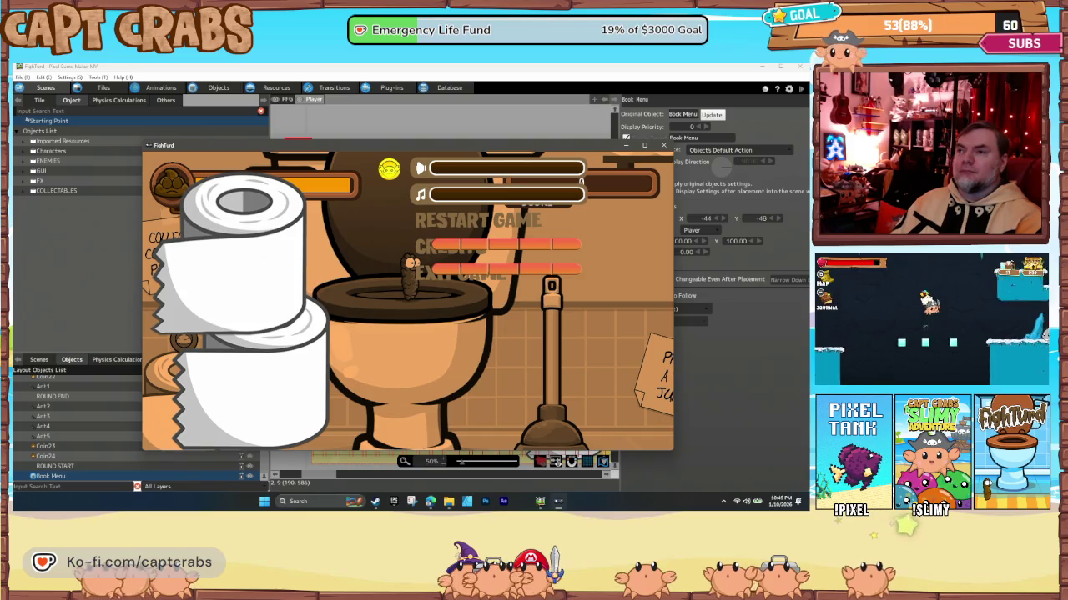
key(Down)
key(Down)
key(Down)
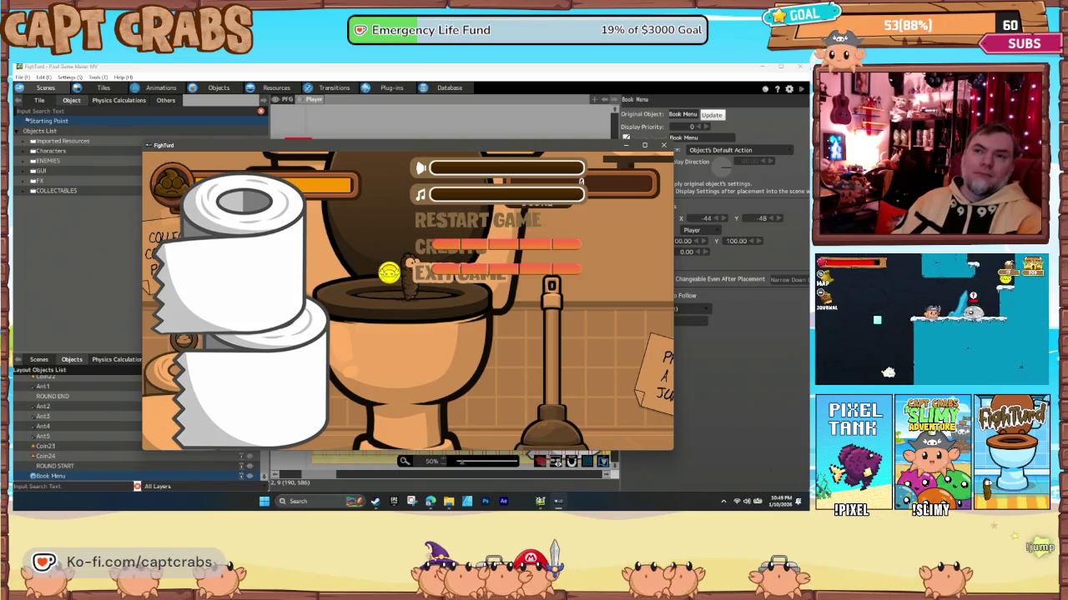
key(Up)
key(Up)
key(Up)
key(Down)
key(Down)
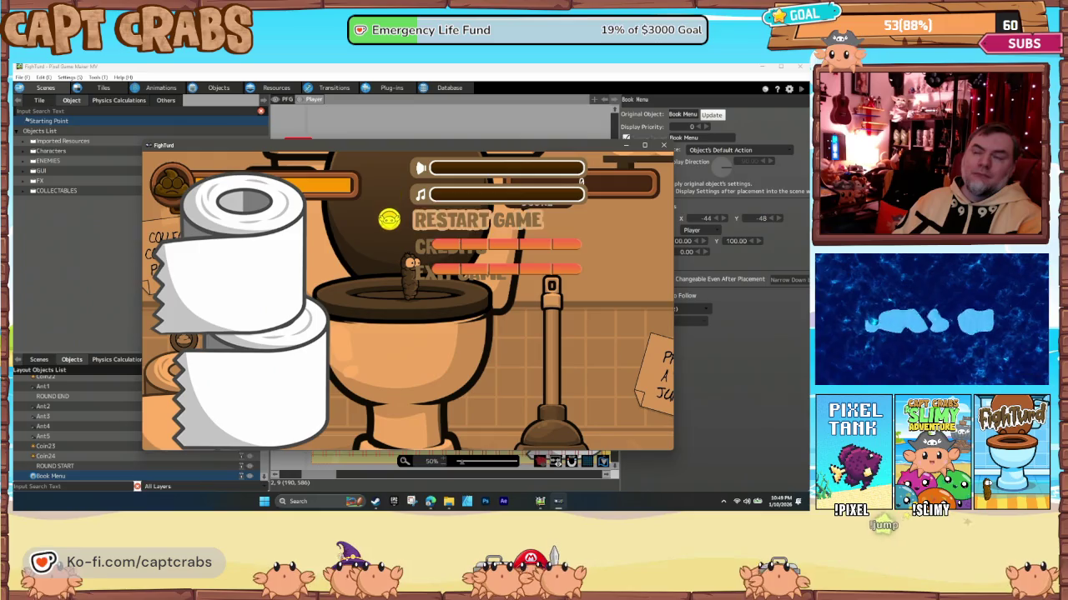
key(Down)
key(Up)
key(Up)
key(Up)
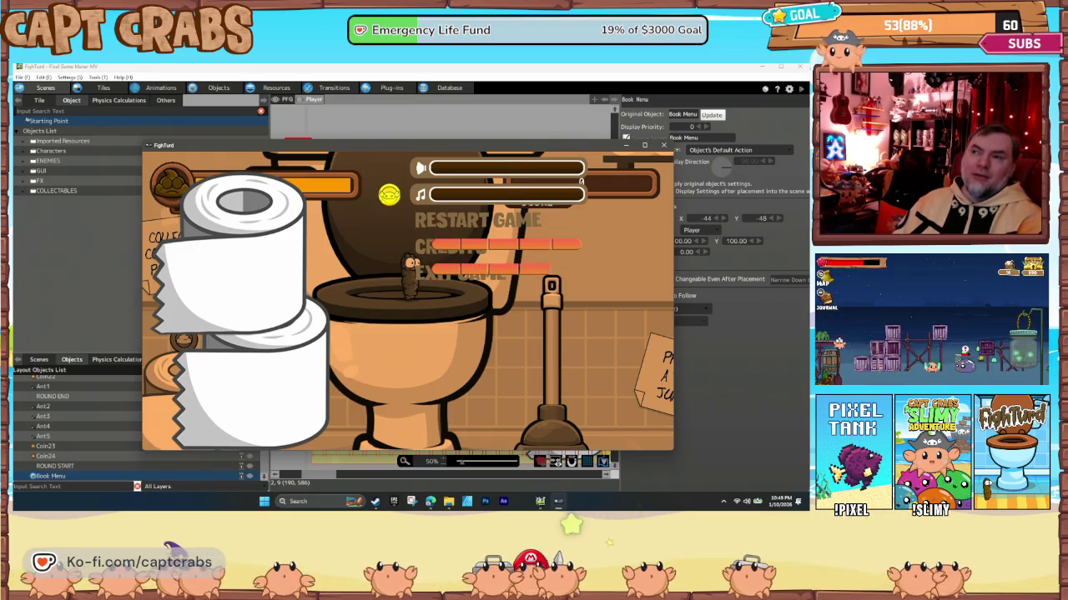
key(Up)
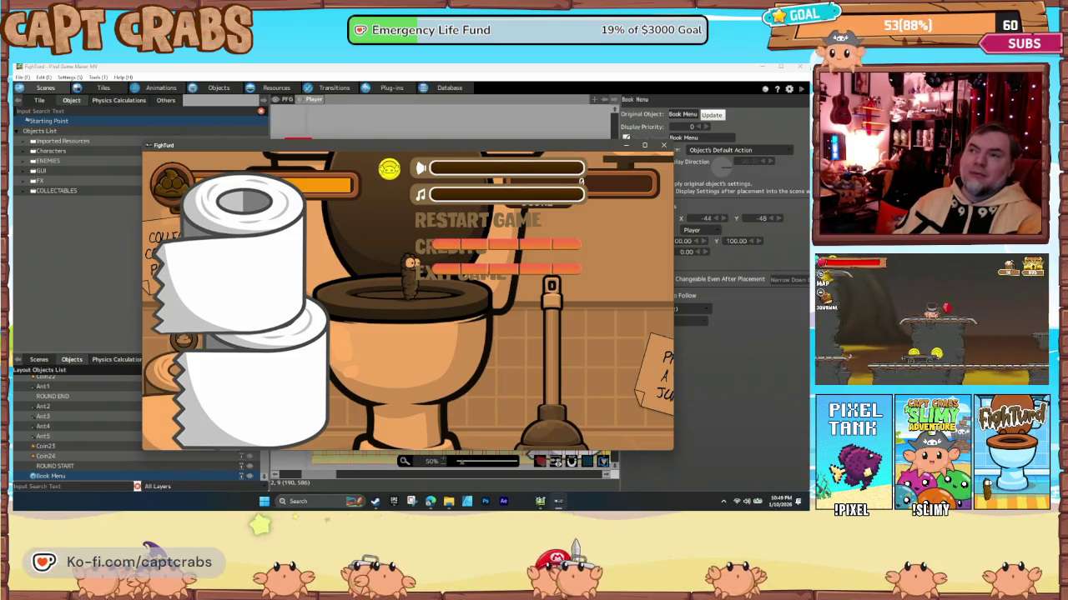
Move through RESTART GAME and CREDITS, then choose EXIT GAME to end the test.
key(Down)
key(Down)
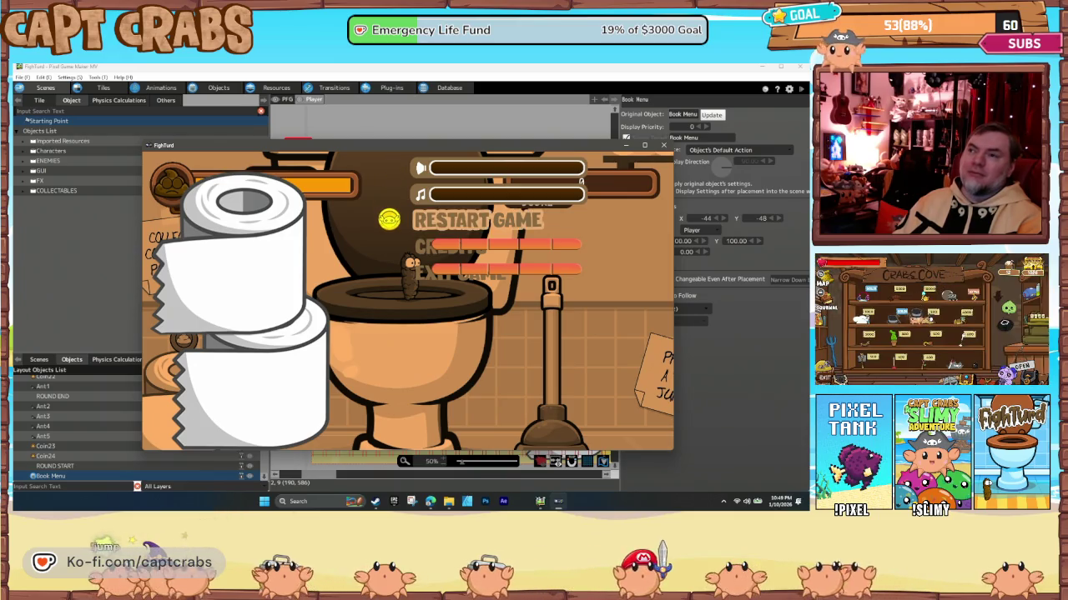
key(Down)
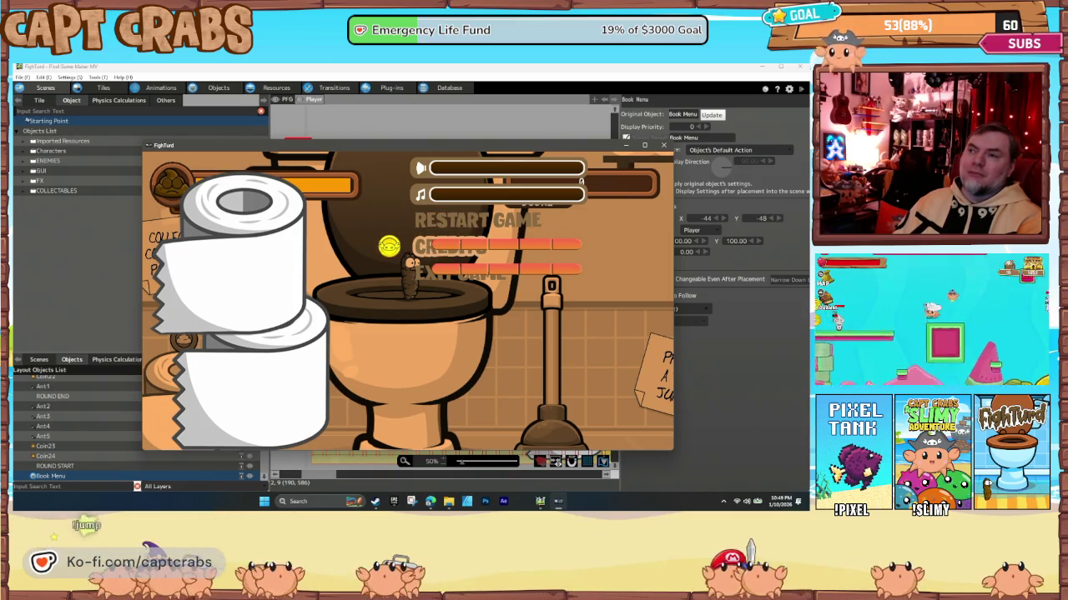
key(Up)
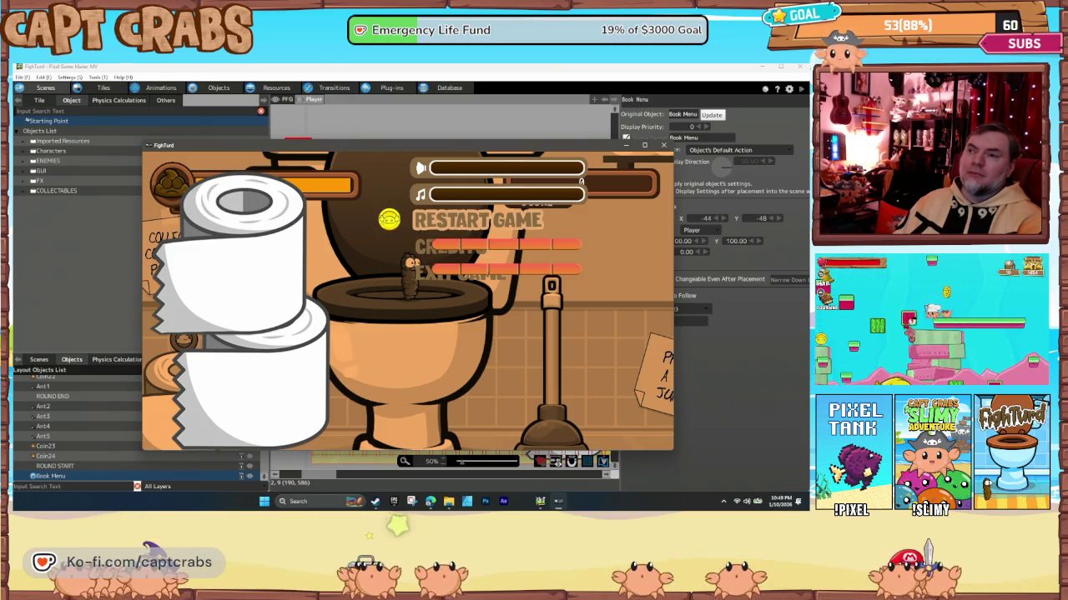
key(Down)
key(Down)
key(Return)
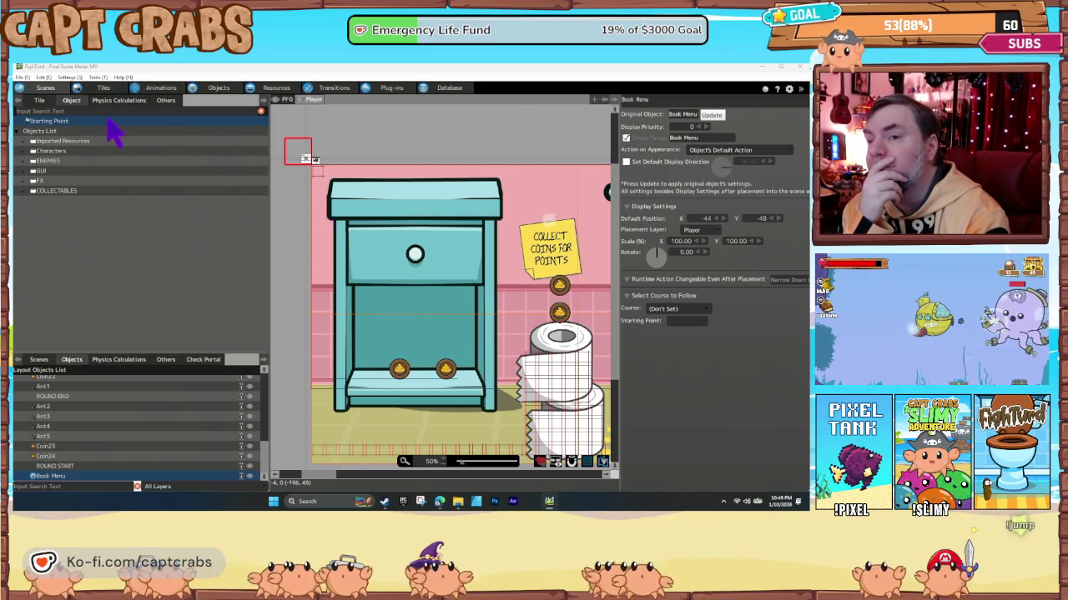
Review the menu scene's HUD and Pause layouts and its placed objects.
click(37, 360)
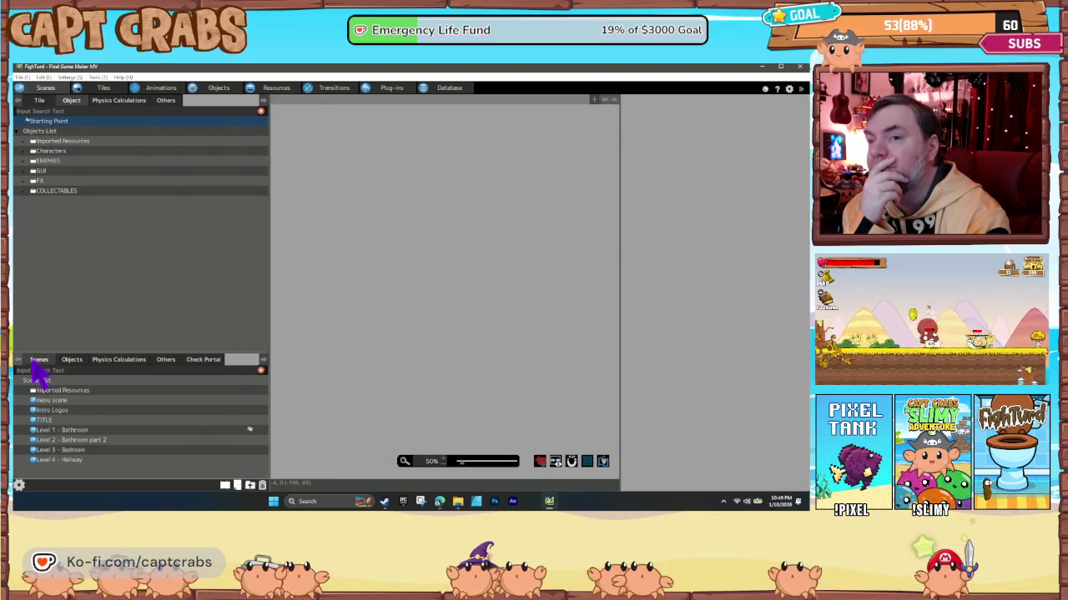
click(90, 401)
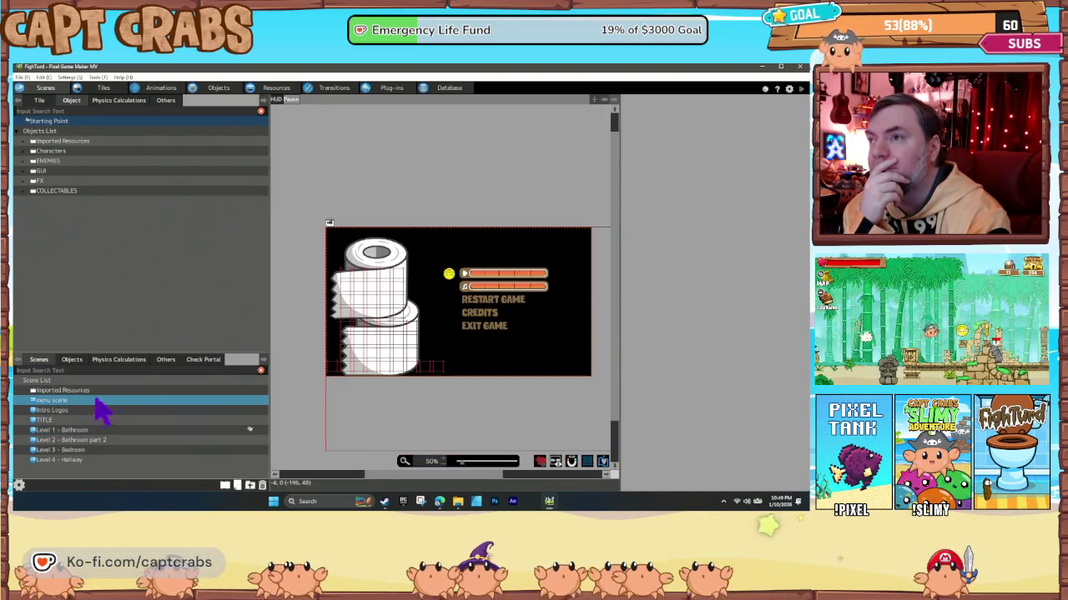
click(276, 100)
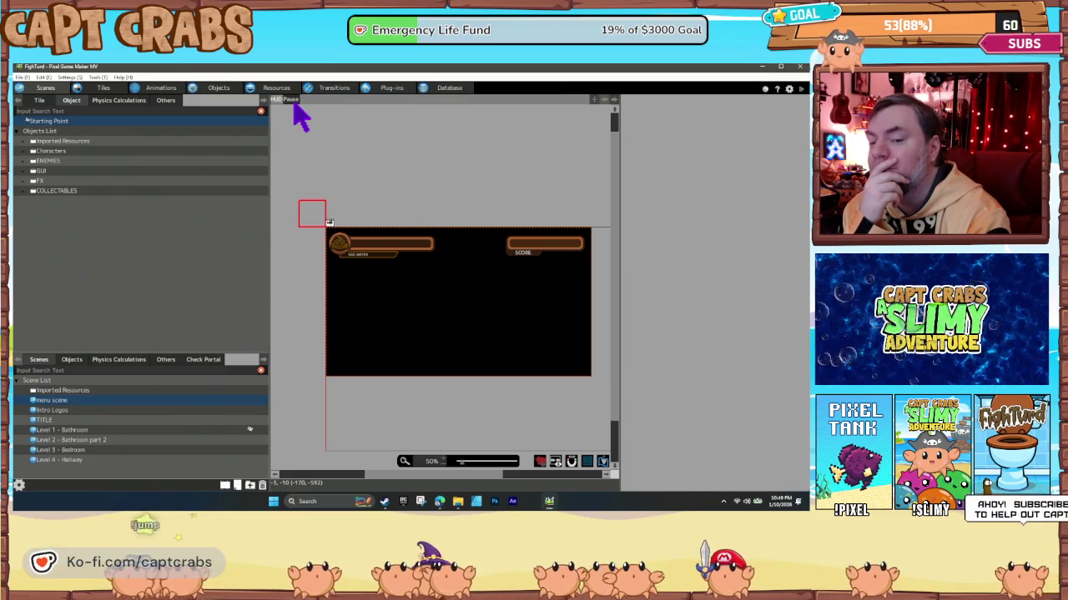
click(292, 101)
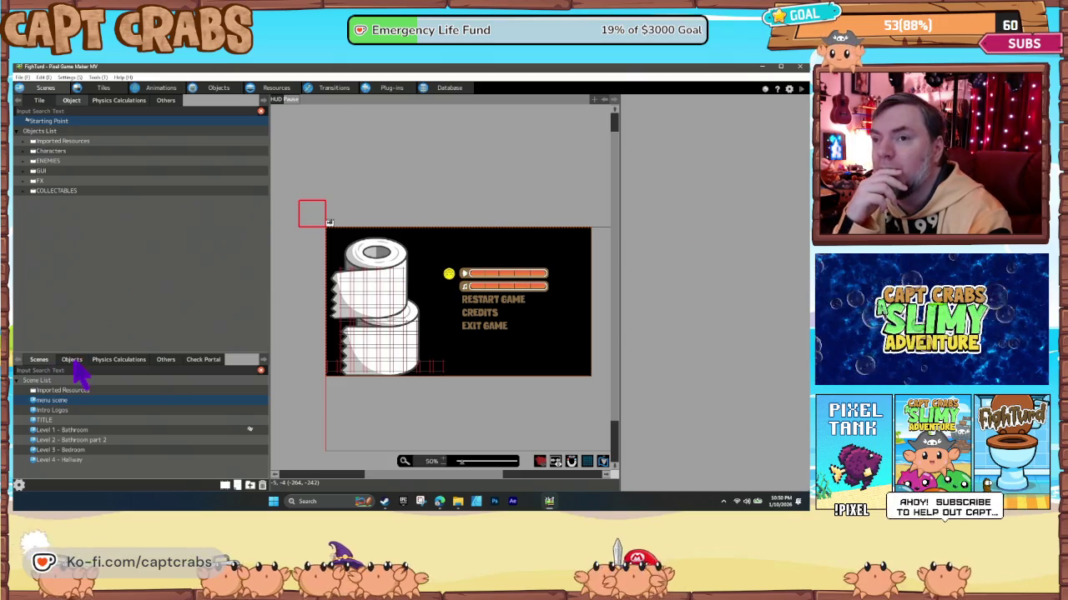
click(74, 361)
click(39, 360)
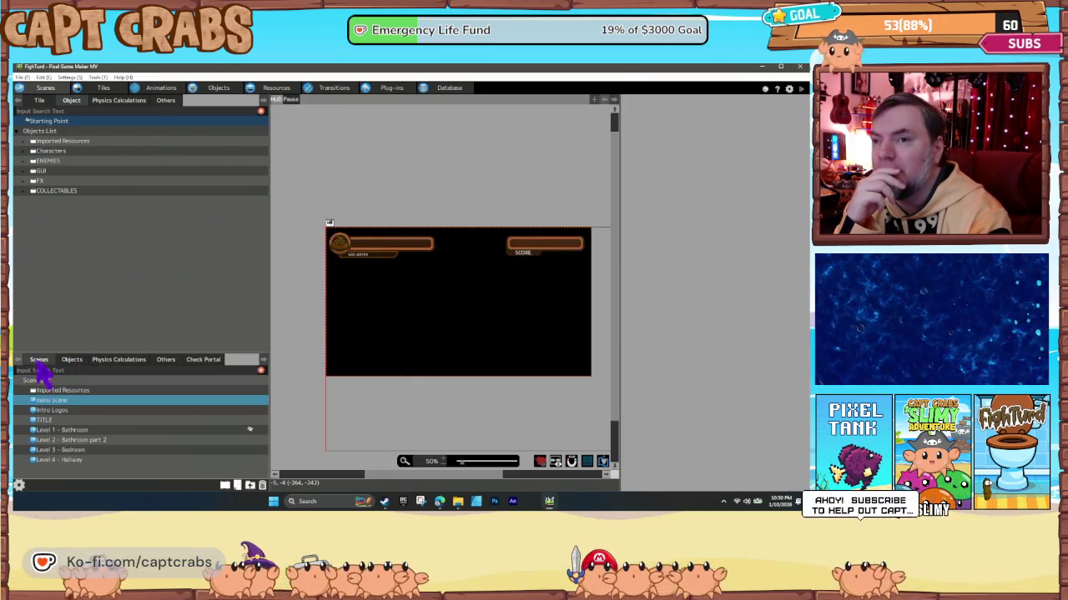
Reopen Level 1 - Bathroom and scroll through its placed objects.
double_click(61, 429)
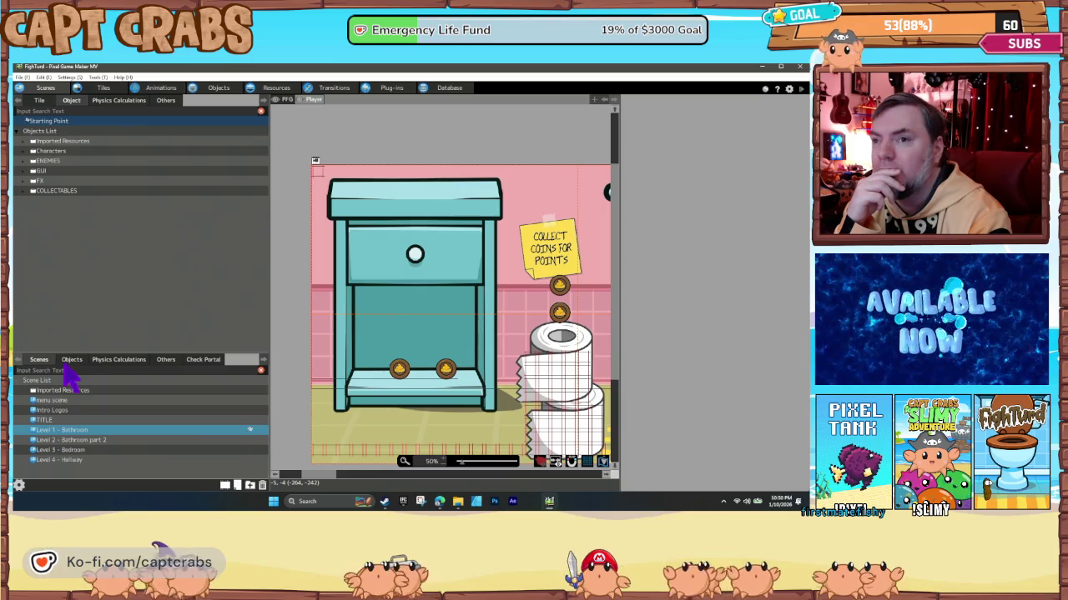
click(72, 361)
scroll(117, 448, down, 6)
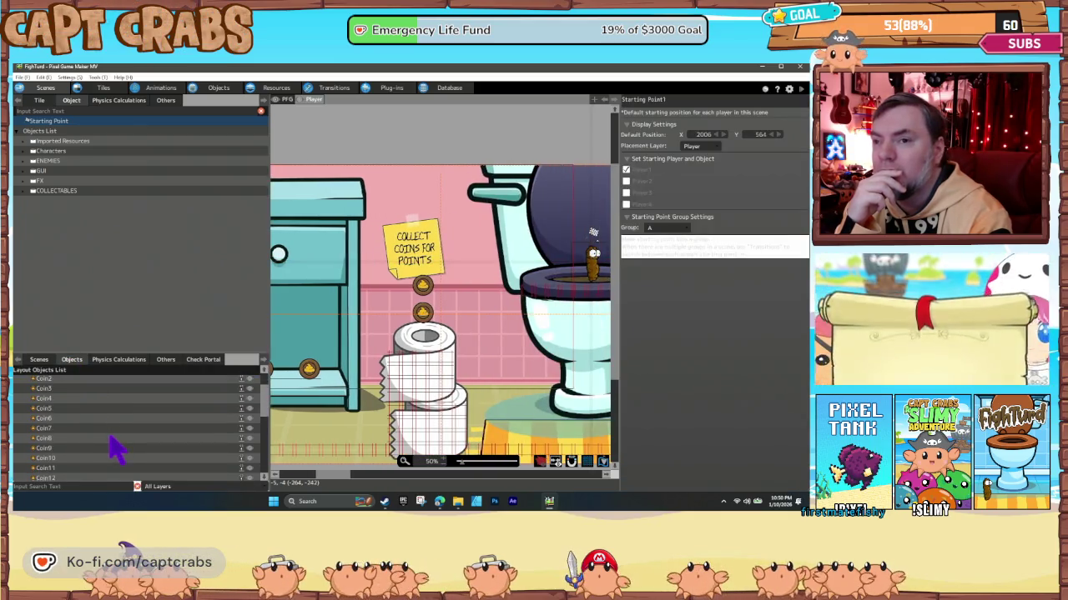
scroll(99, 464, down, 2)
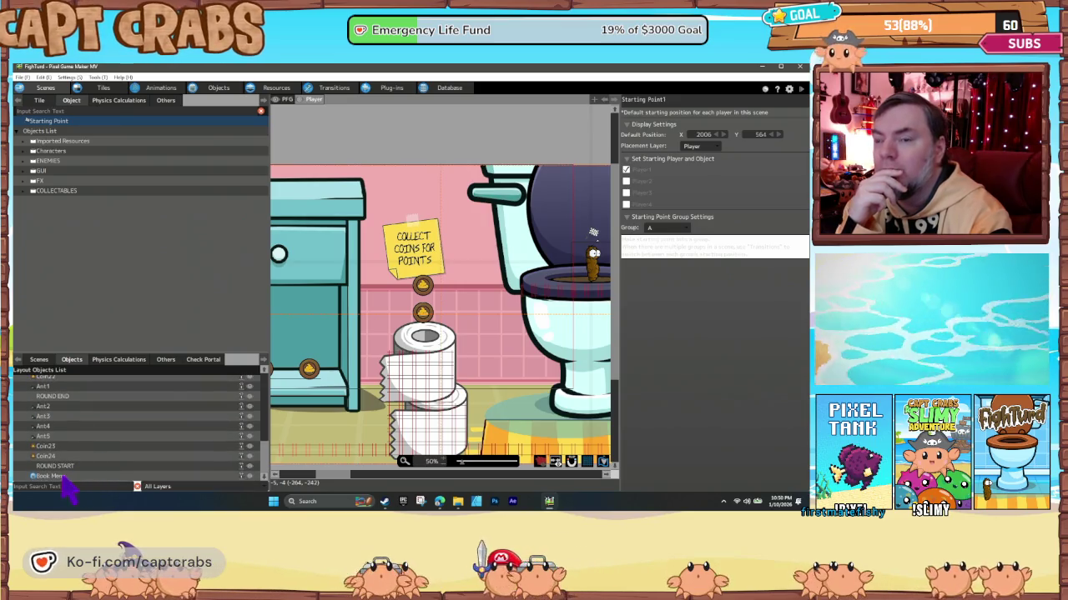
click(42, 361)
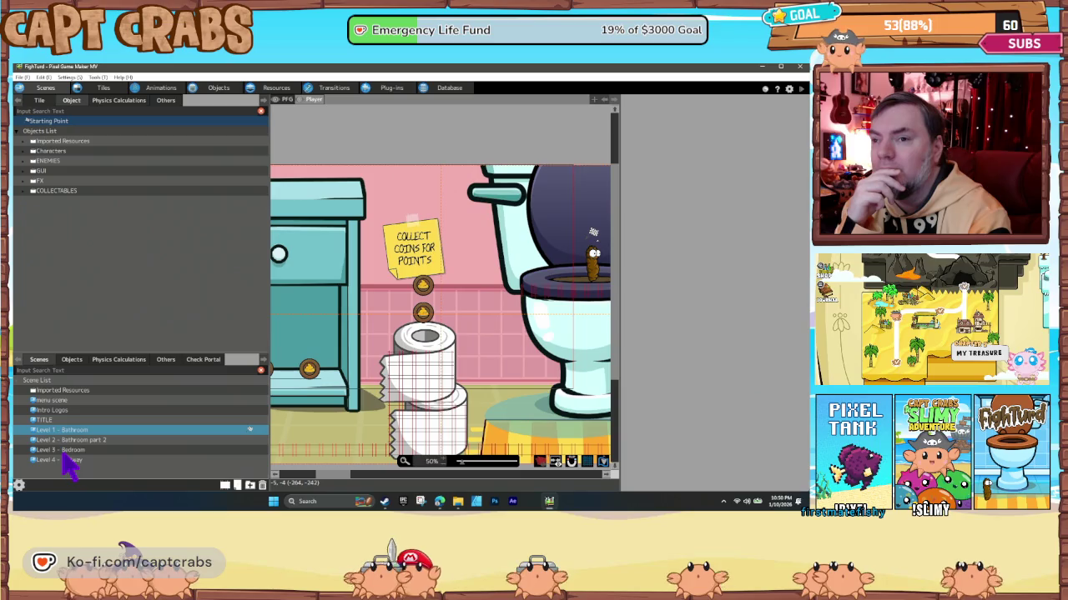
Add Pause as Level 1 - Bathroom's Menu Screen to Preload in Scene Settings.
right_click(76, 435)
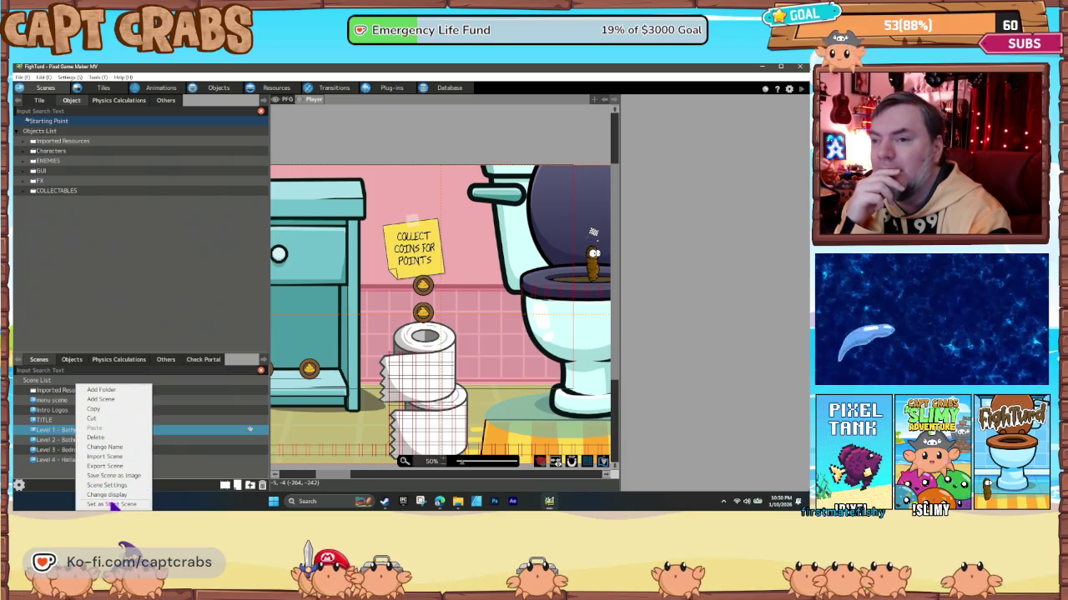
click(108, 485)
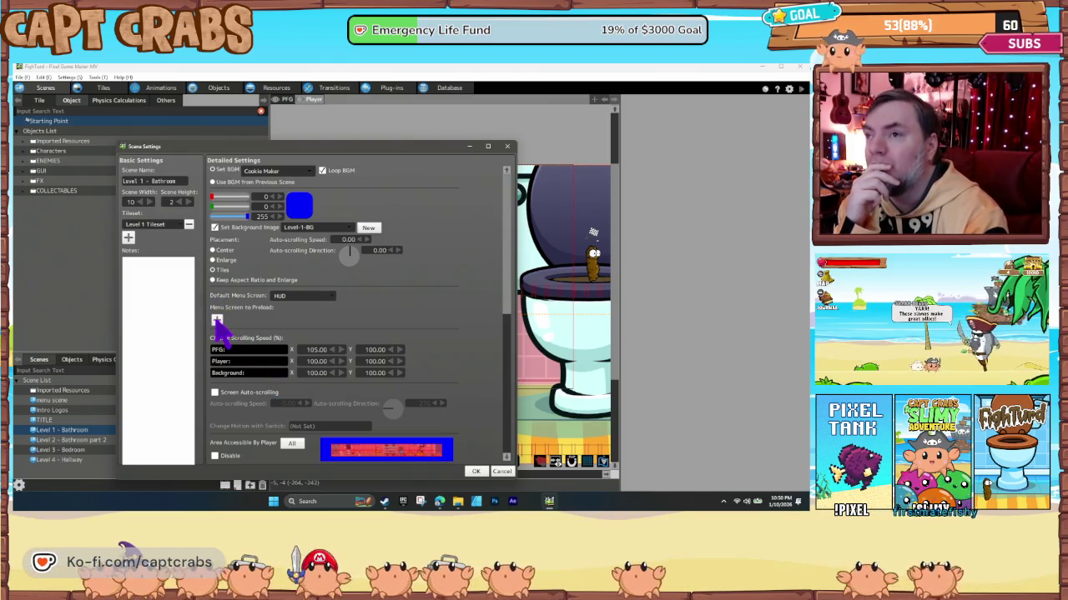
click(217, 321)
click(257, 321)
click(251, 347)
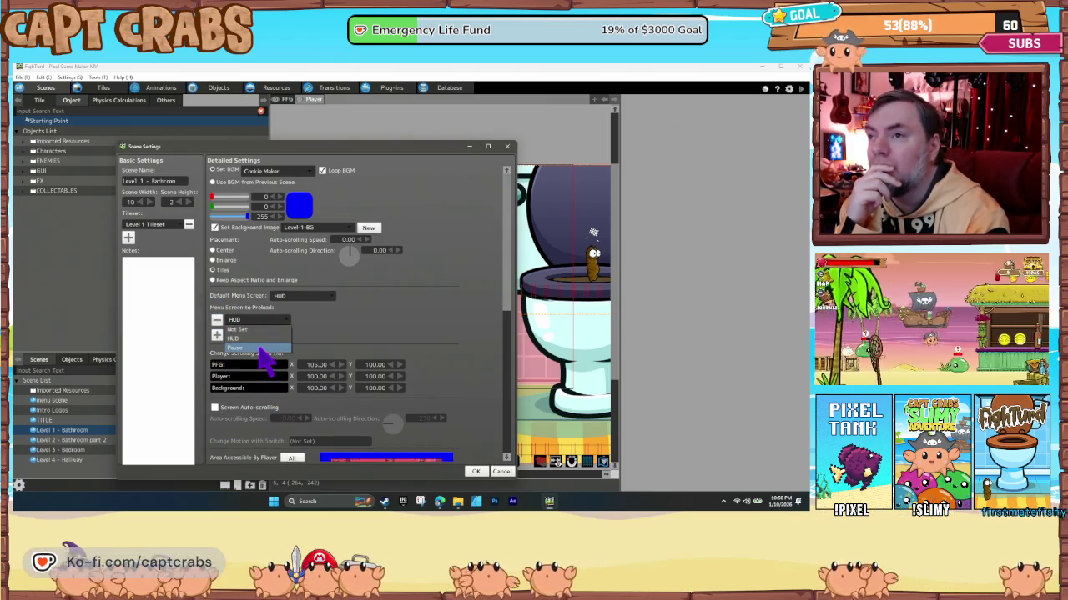
click(475, 472)
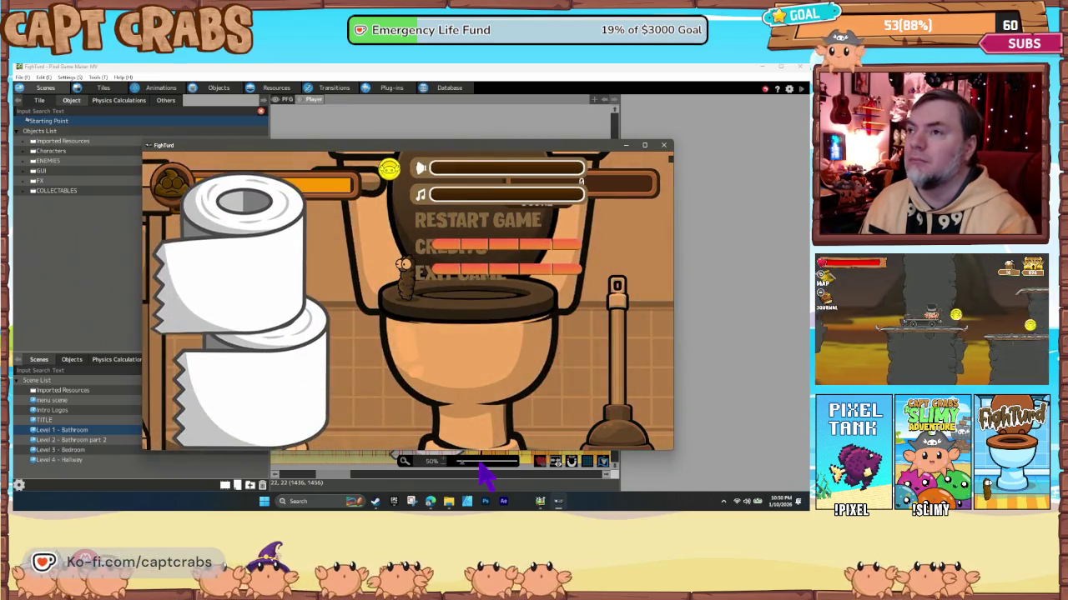
Choose Exit Game to end the test play, back on Level 1 - Bathroom.
key(Down)
key(Down)
key(Down)
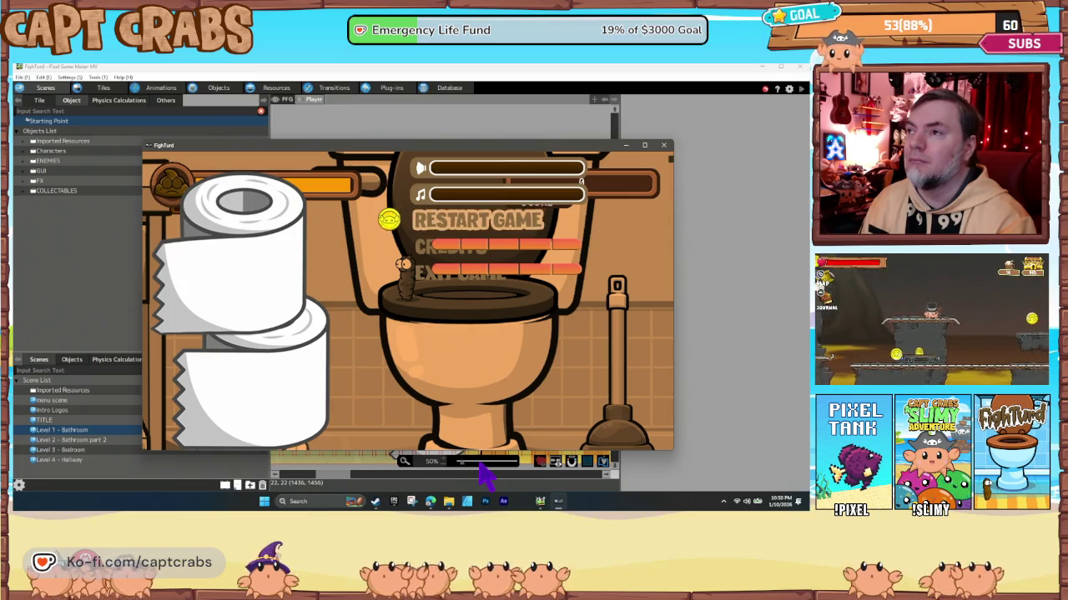
key(Return)
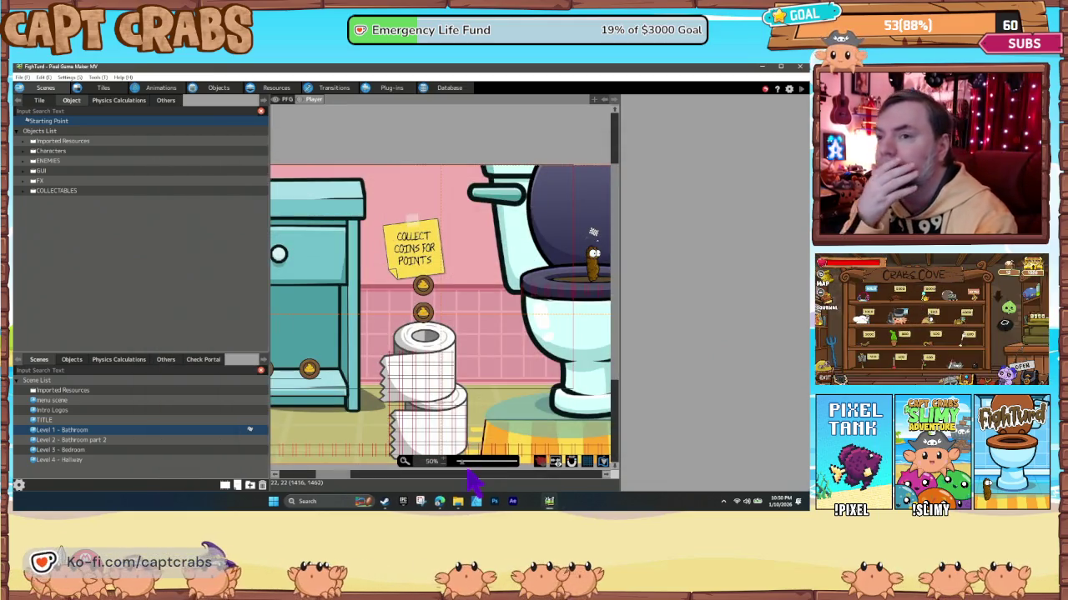
right_click(191, 442)
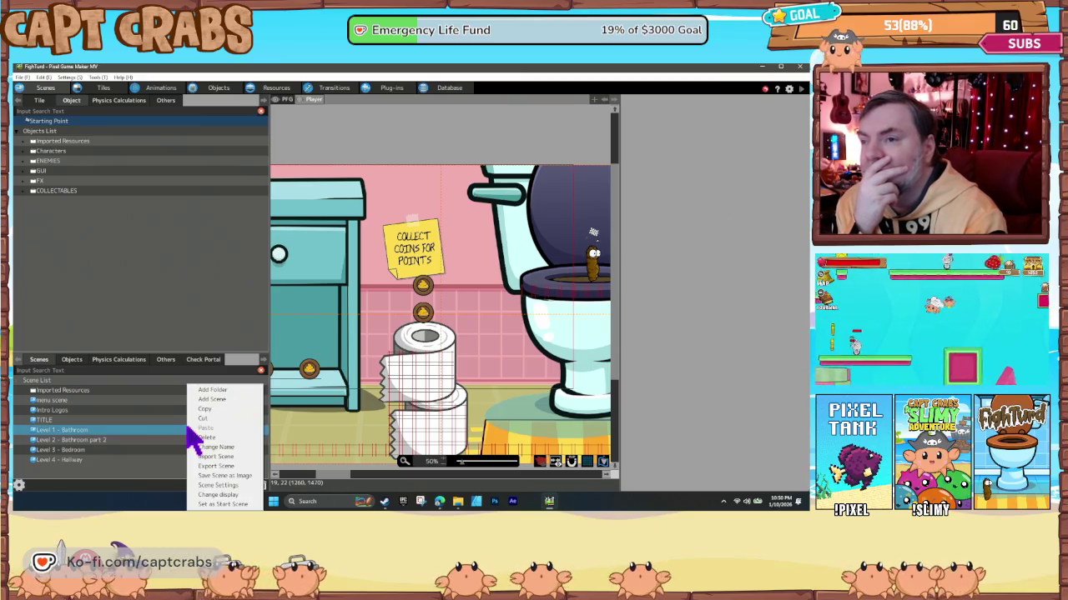
click(236, 499)
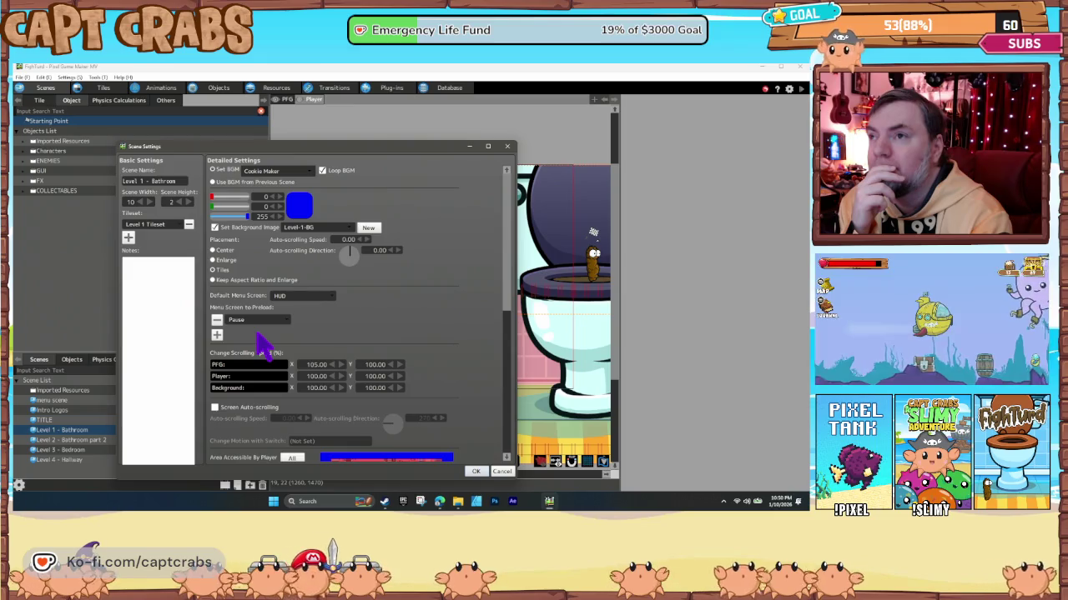
click(320, 302)
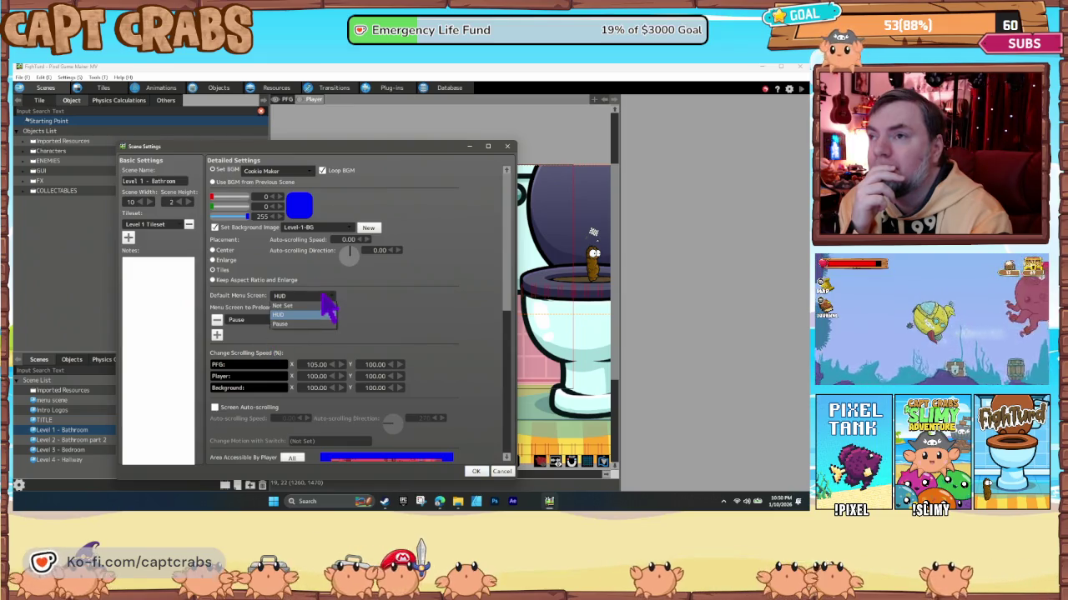
click(326, 303)
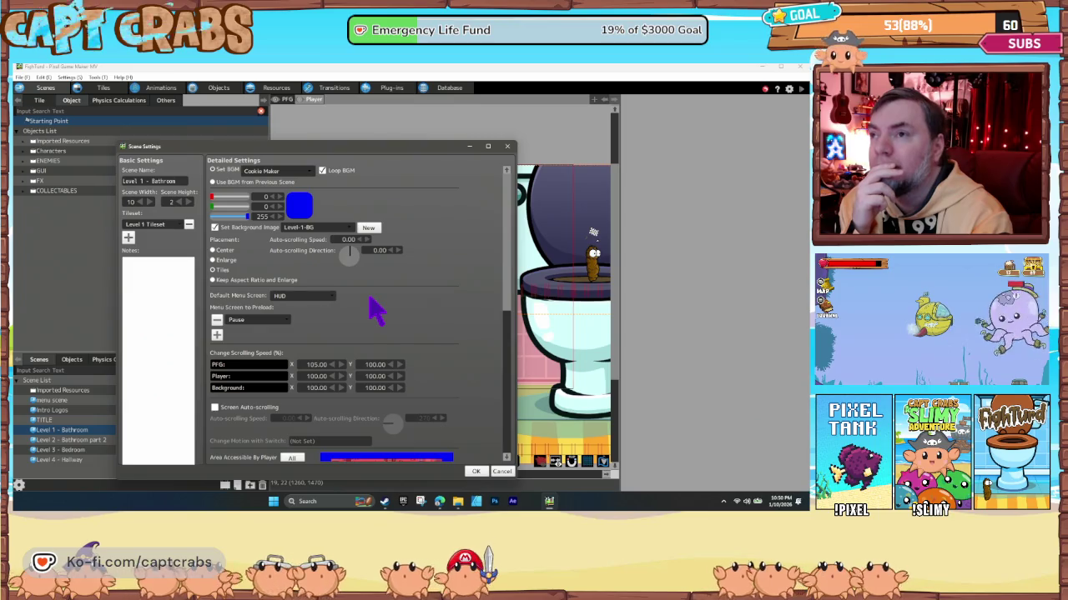
drag(505, 302, 491, 397)
scroll(493, 407, down, 3)
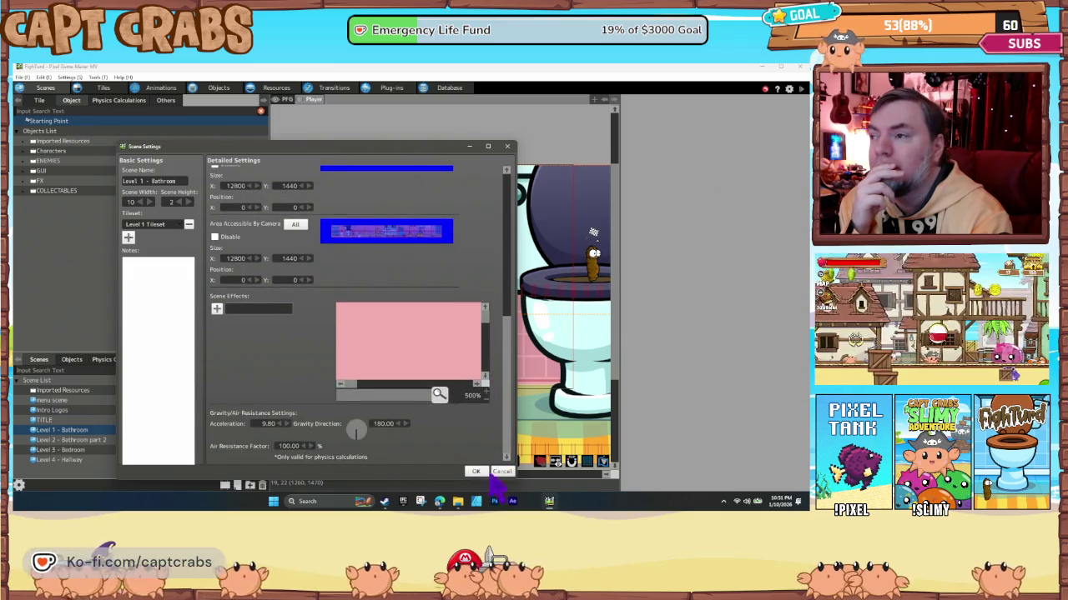
click(482, 473)
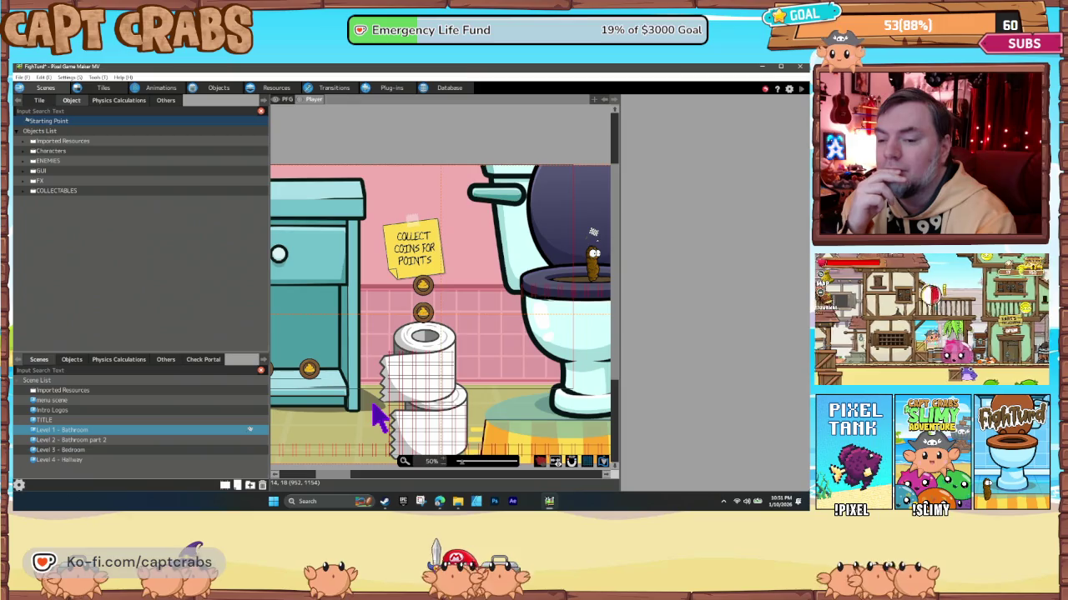